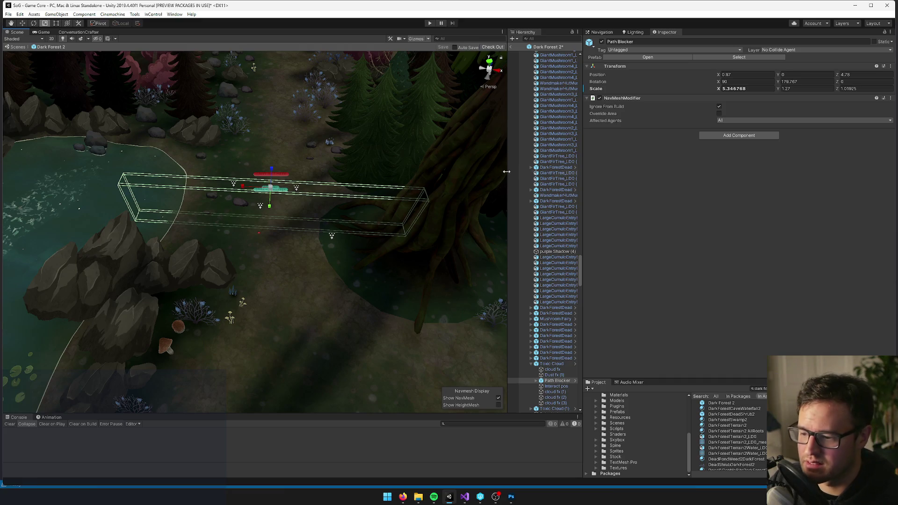
Select the Path Blocker under Toxic Cloud (1) and frame it in the Scene view
double_click(554, 409)
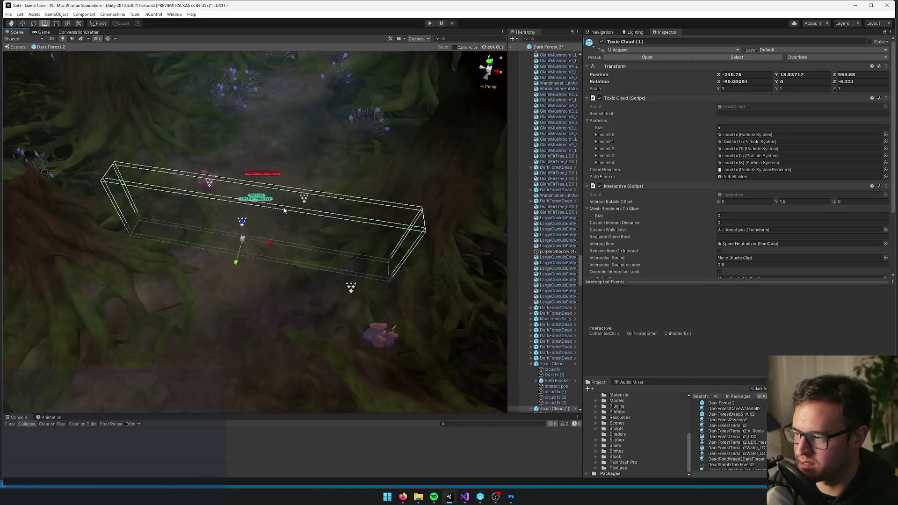
scroll(312, 231, "up", 3)
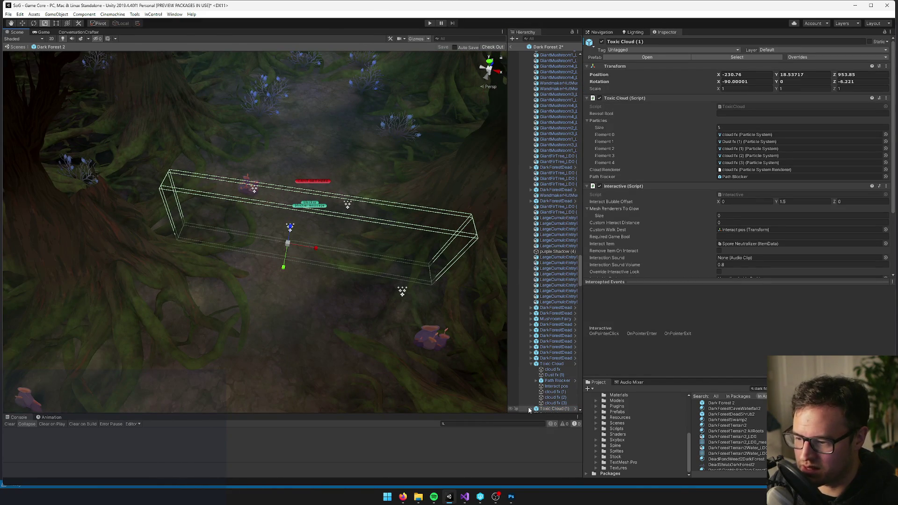
scroll(557, 374, "down", 5)
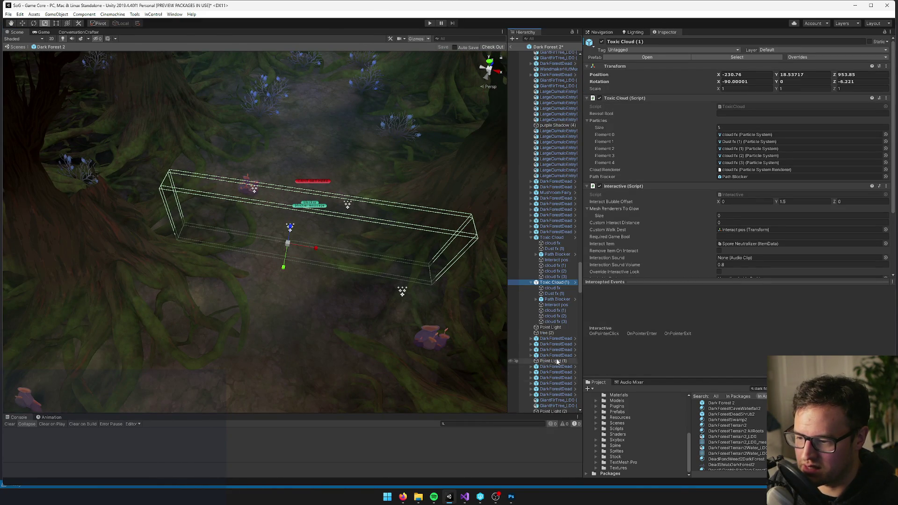
left_click(551, 301)
key("f")
Stretch the Path Blocker along X with the Scale handle, then orbit to check its span
left_click_drag(235, 193, 199, 186)
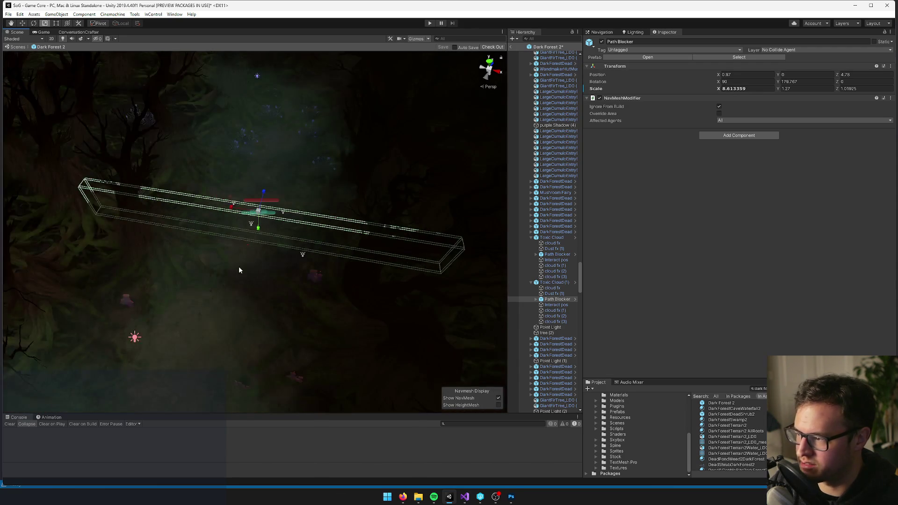
mouse_move(299, 208)
left_mouse_down()
mouse_move(281, 209)
mouse_move(360, 187)
mouse_move(356, 199)
mouse_move(431, 240)
left_mouse_up()
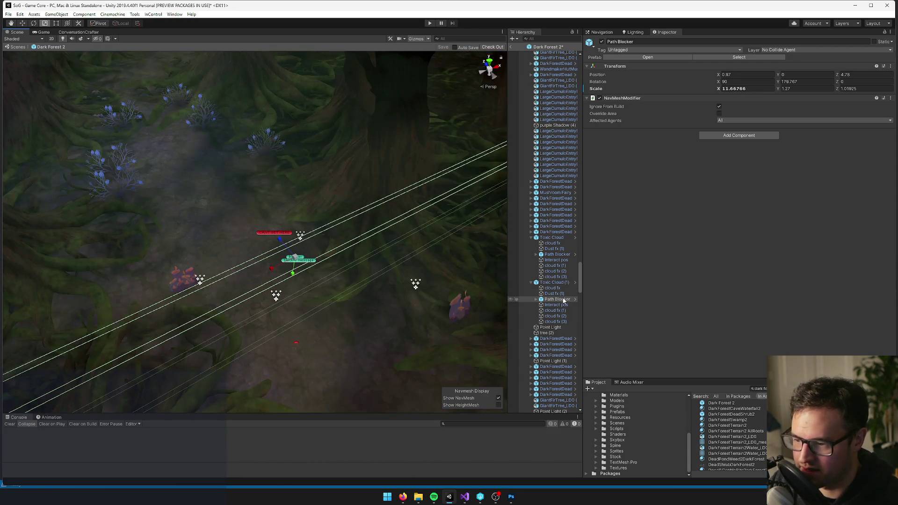
mouse_move(321, 266)
left_mouse_down()
mouse_move(327, 226)
mouse_move(248, 248)
mouse_move(368, 250)
left_mouse_up()
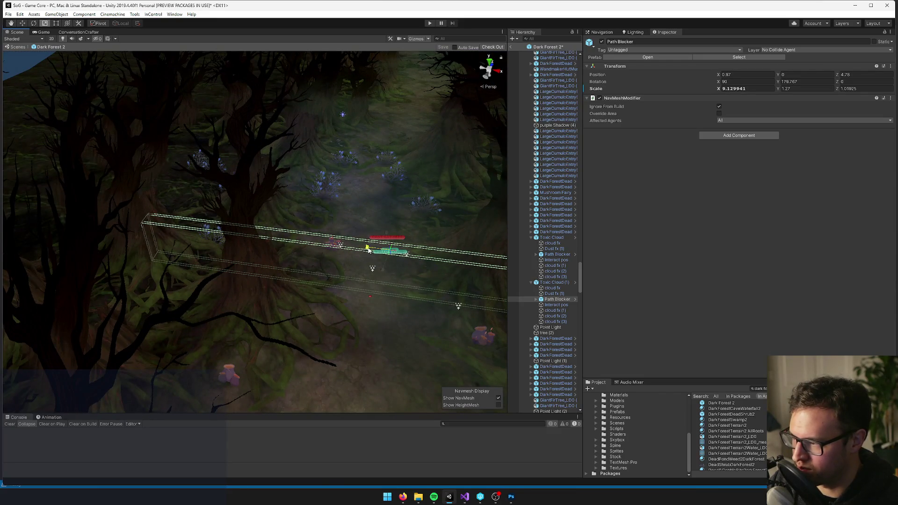
mouse_move(201, 239)
left_mouse_down()
mouse_move(274, 235)
mouse_move(355, 248)
left_mouse_up()
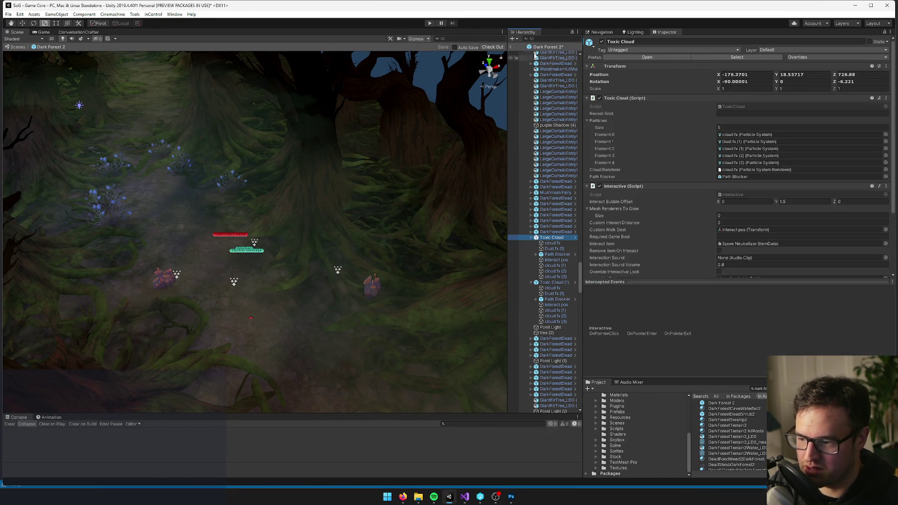
Filter the Hierarchy for 'cloud' and select Toxic Cloud (1)
left_click(537, 38)
type("cloud")
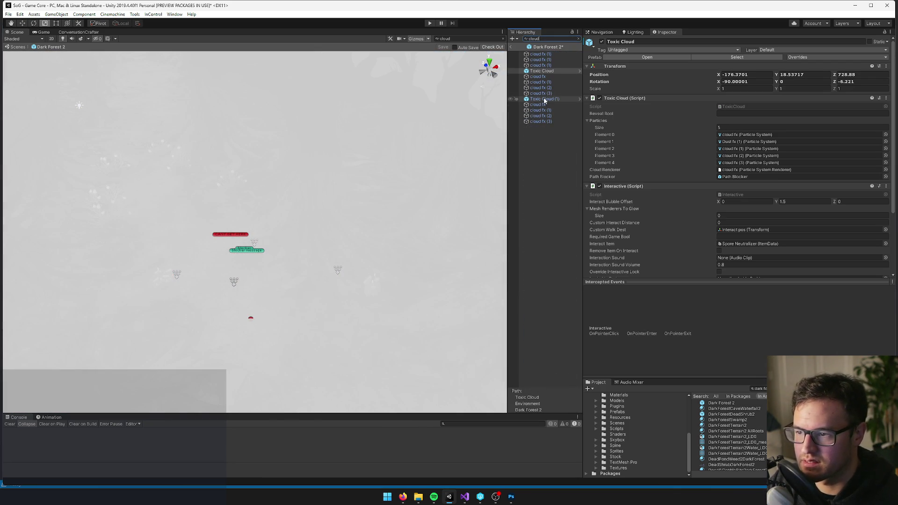
left_click(545, 100)
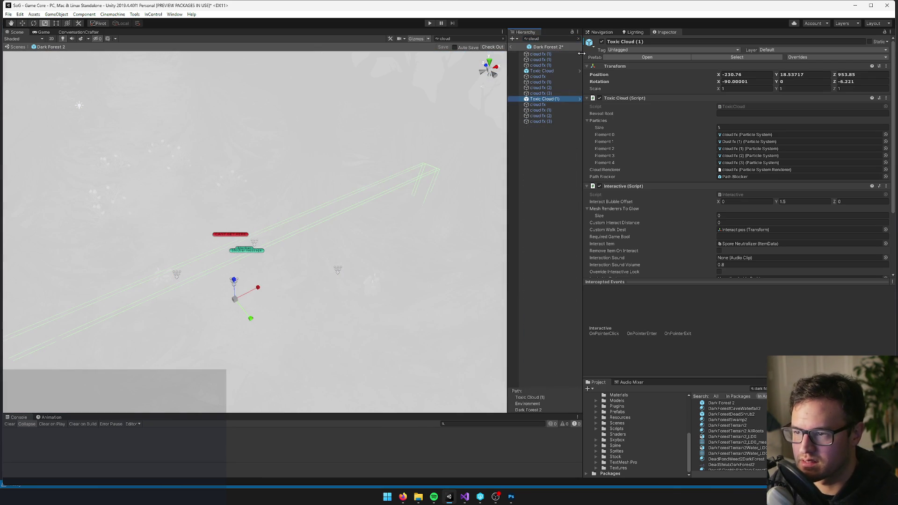
left_click(579, 39)
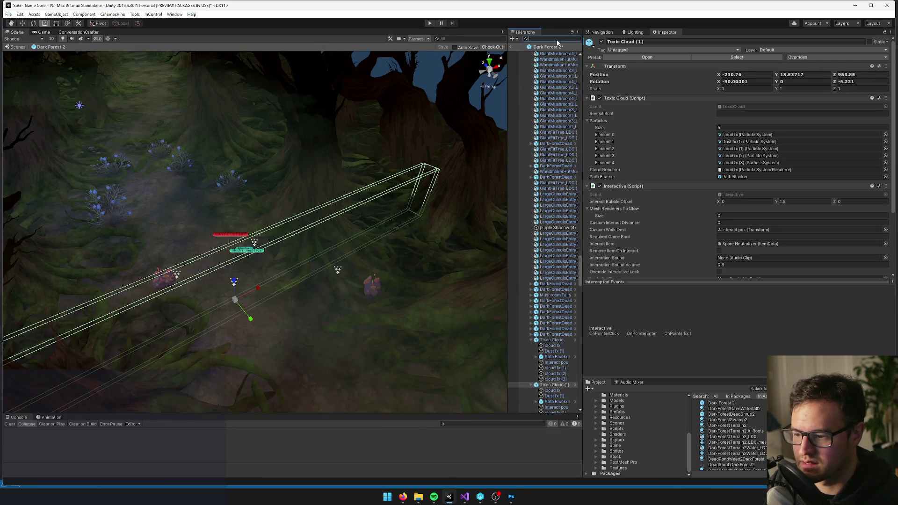
Filter for 'toxic', frame both toxic clouds, then select Toxic Spores (2) and clear the filter
type("toxic")
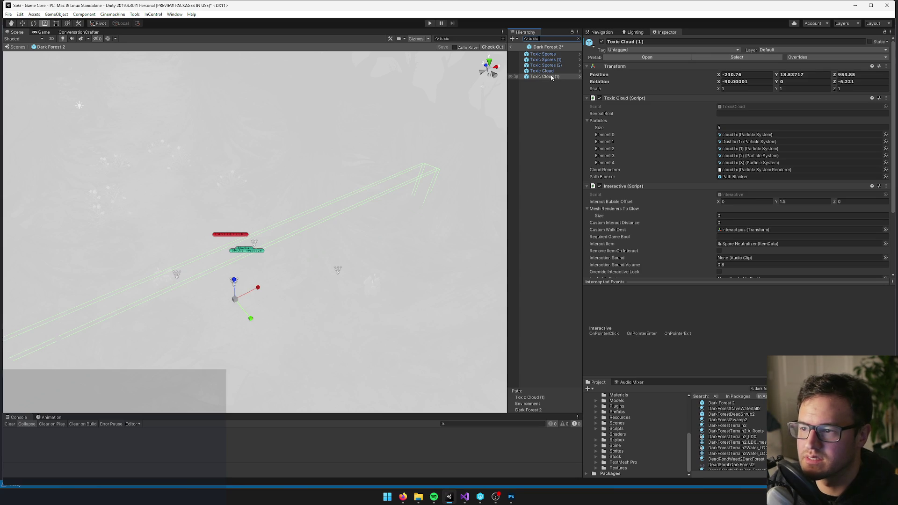
double_click(542, 71)
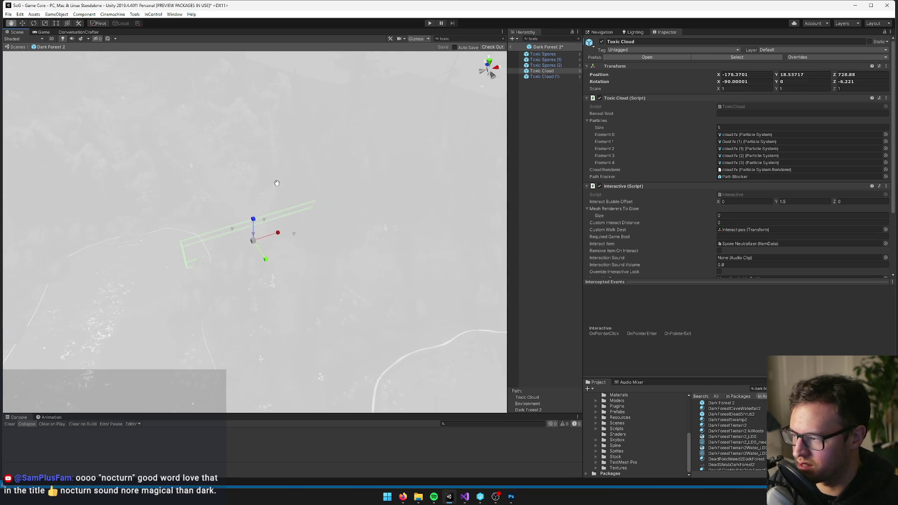
double_click(548, 77)
left_click(545, 65)
left_click(579, 39)
Move Toxic Spores (2) across the ground to a new spot with the Move tool
key("f")
key("w")
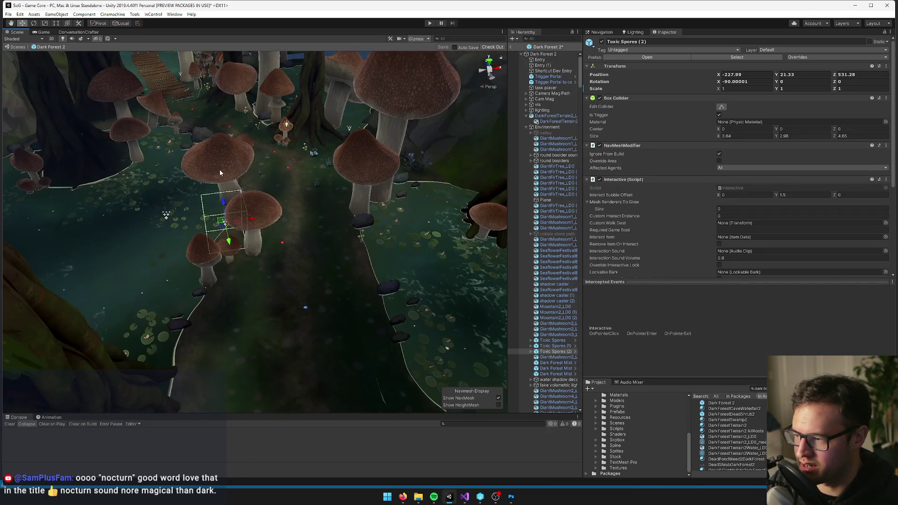
mouse_move(221, 230)
left_mouse_down()
mouse_move(321, 239)
mouse_move(353, 260)
left_mouse_up()
scroll(352, 259, "down", 5)
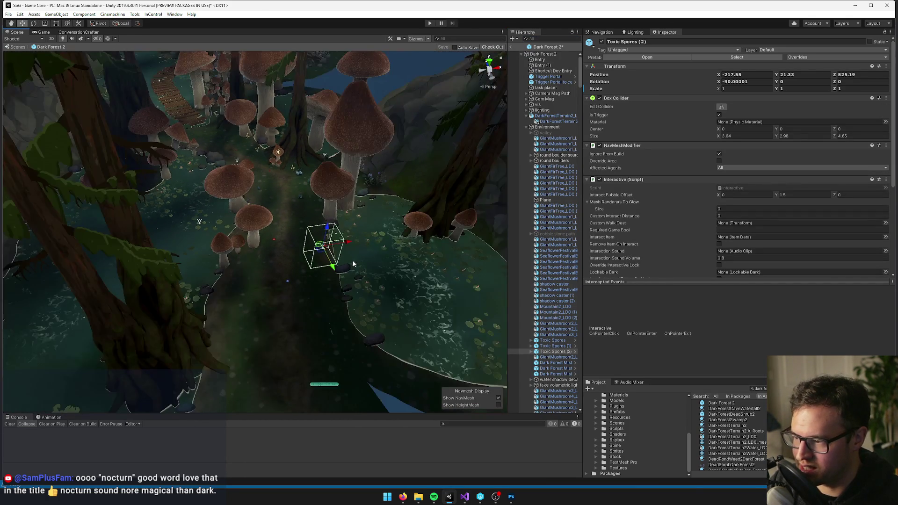
scroll(351, 234, "up", 3)
mouse_move(350, 211)
left_mouse_down()
mouse_move(360, 200)
mouse_move(295, 294)
mouse_move(181, 351)
mouse_move(183, 360)
mouse_move(184, 352)
mouse_move(246, 350)
mouse_move(283, 323)
mouse_move(250, 229)
left_mouse_up()
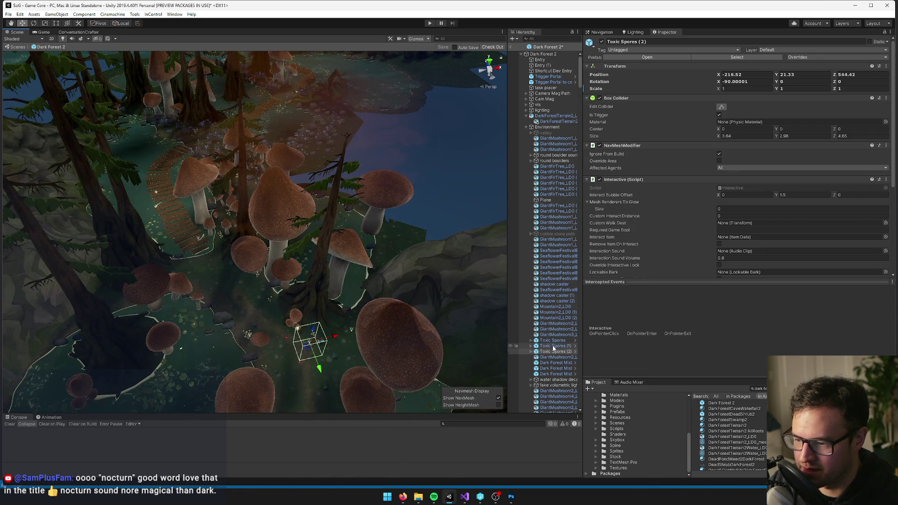
Reposition Toxic Spores (1) and reframe the view to check its placement
double_click(553, 348)
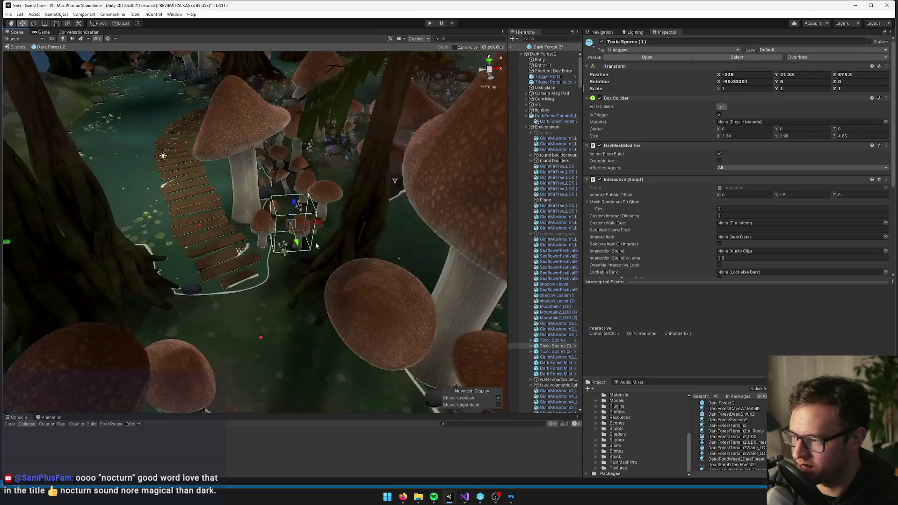
mouse_move(294, 227)
left_mouse_down()
mouse_move(273, 260)
mouse_move(298, 262)
mouse_move(220, 280)
left_mouse_up()
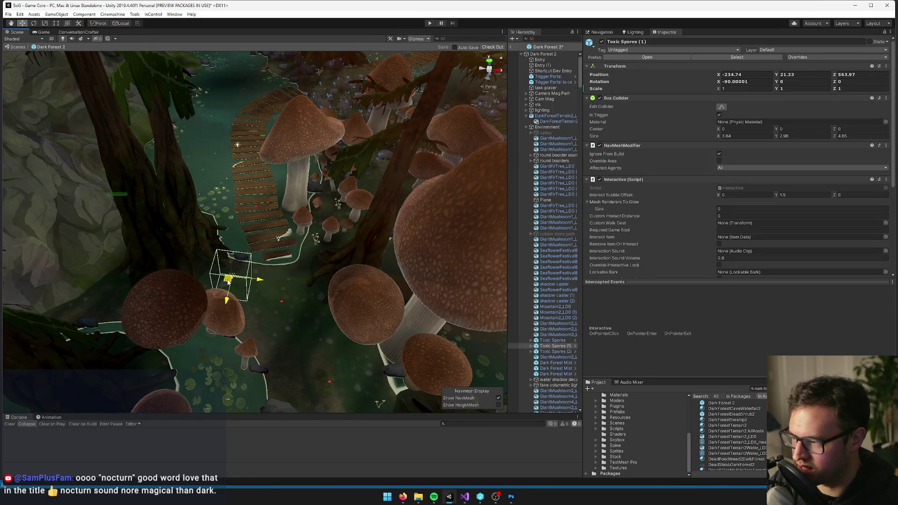
key("f")
mouse_move(277, 241)
left_mouse_down()
mouse_move(218, 303)
mouse_move(291, 316)
left_mouse_up()
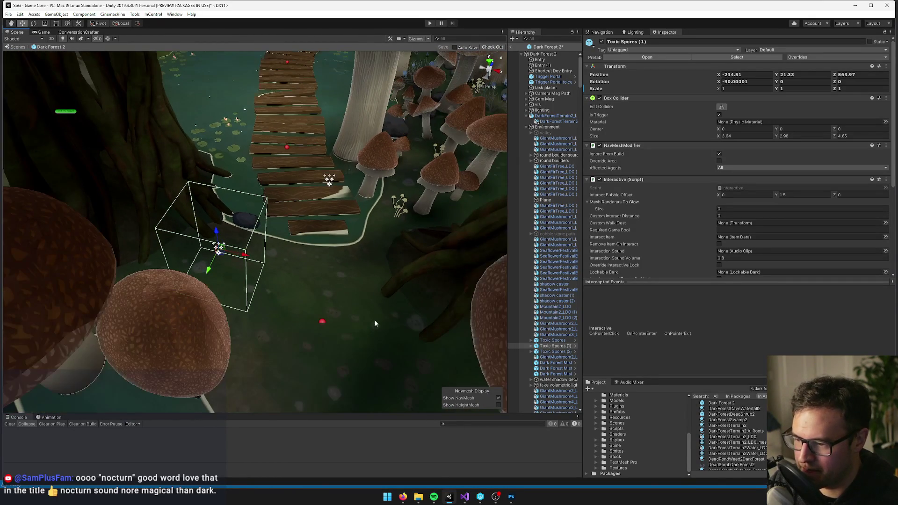
Move the original Toxic Spores left onto the path, then duplicate it as Toxic Spores (3)
key("f")
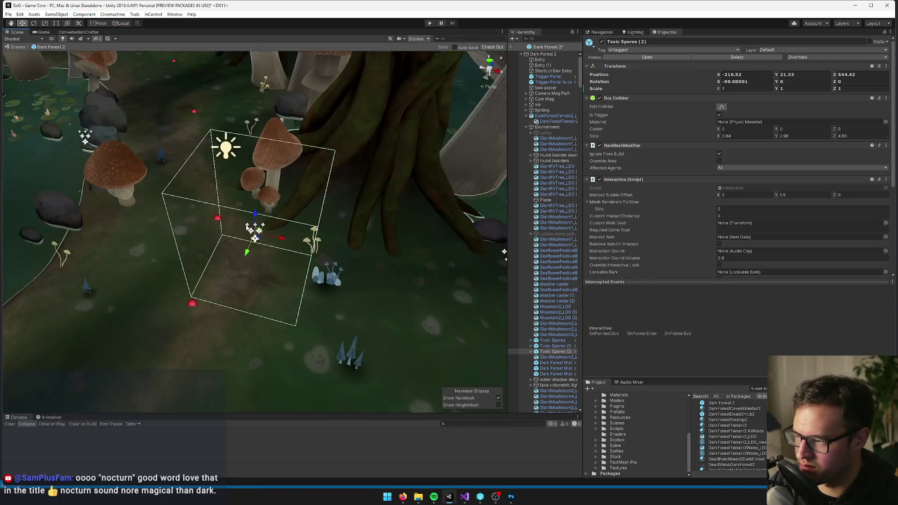
left_click(546, 341)
key("f")
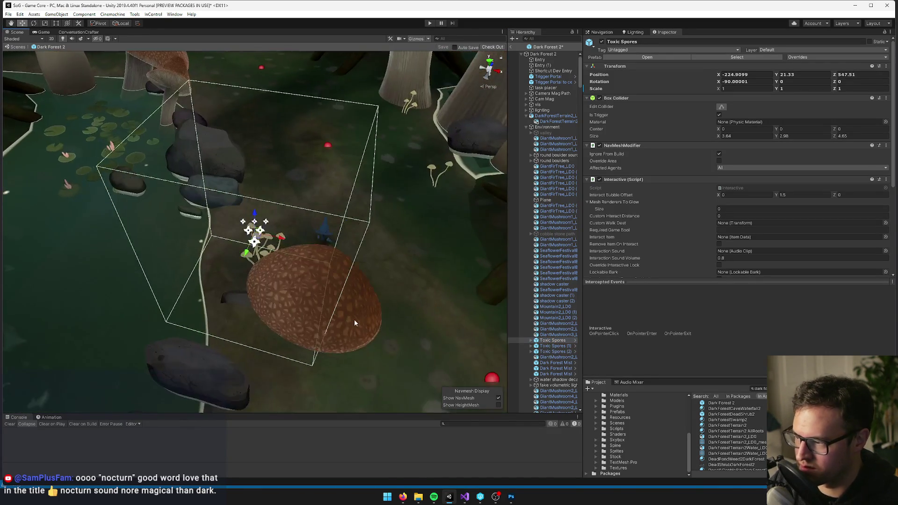
scroll(254, 242, "down", 10)
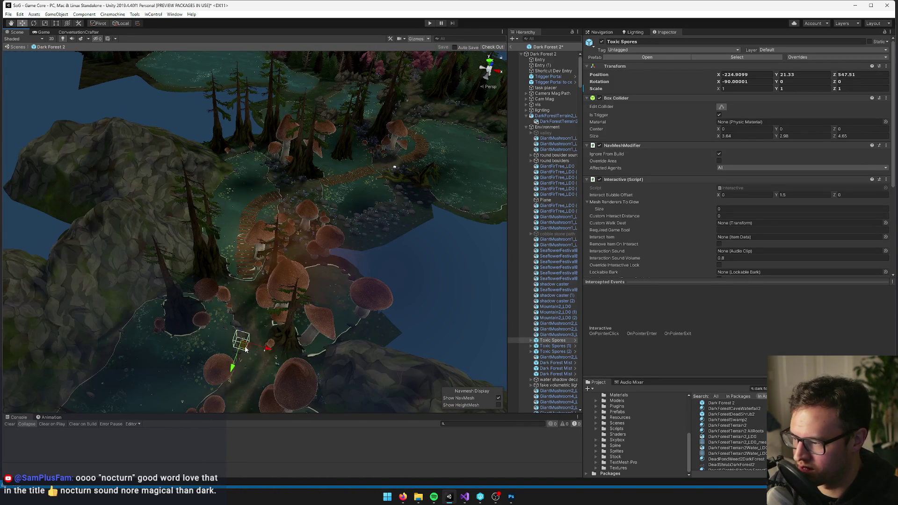
key("f")
mouse_move(310, 172)
left_mouse_down()
mouse_move(301, 266)
mouse_move(146, 311)
mouse_move(156, 281)
left_mouse_up()
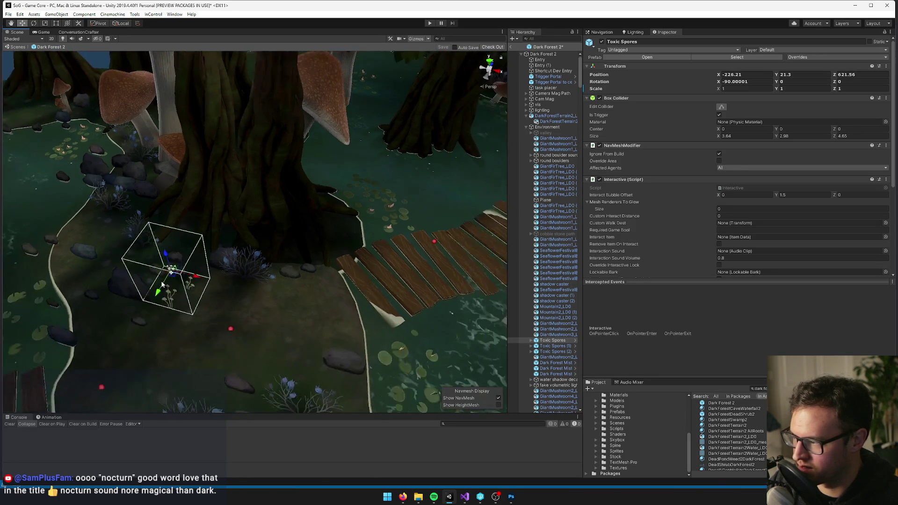
key("f")
mouse_move(399, 227)
left_mouse_down()
mouse_move(302, 216)
mouse_move(250, 255)
mouse_move(192, 252)
mouse_move(115, 282)
mouse_move(137, 292)
left_mouse_up()
scroll(308, 225, "down", 5)
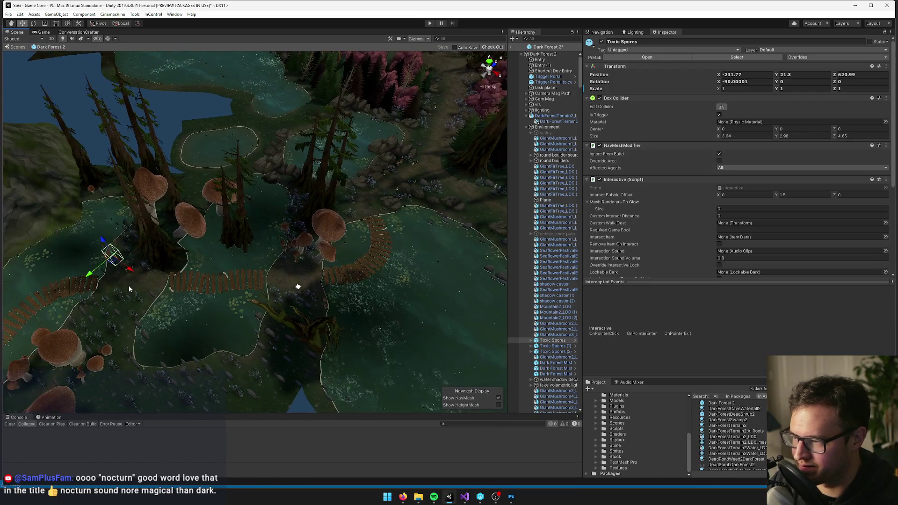
key("ctrl+d")
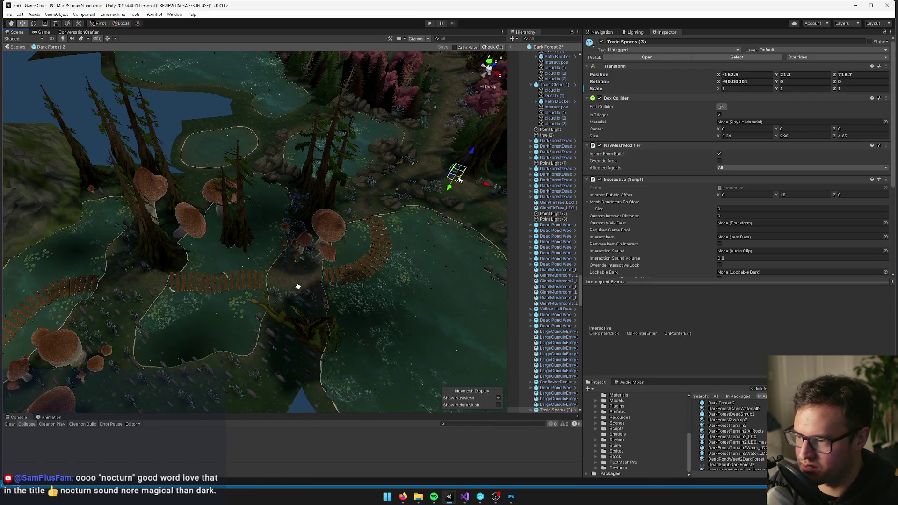
Move Toxic Spores (3) to about -118.31, 21.3, 714.06 and duplicate it as Toxic Spores (4)
key("f")
scroll(397, 268, "down", 5)
mouse_move(291, 279)
left_mouse_down()
mouse_move(456, 262)
mouse_move(267, 291)
mouse_move(487, 221)
mouse_move(379, 240)
mouse_move(381, 214)
mouse_move(345, 263)
mouse_move(309, 260)
mouse_move(332, 268)
left_mouse_up()
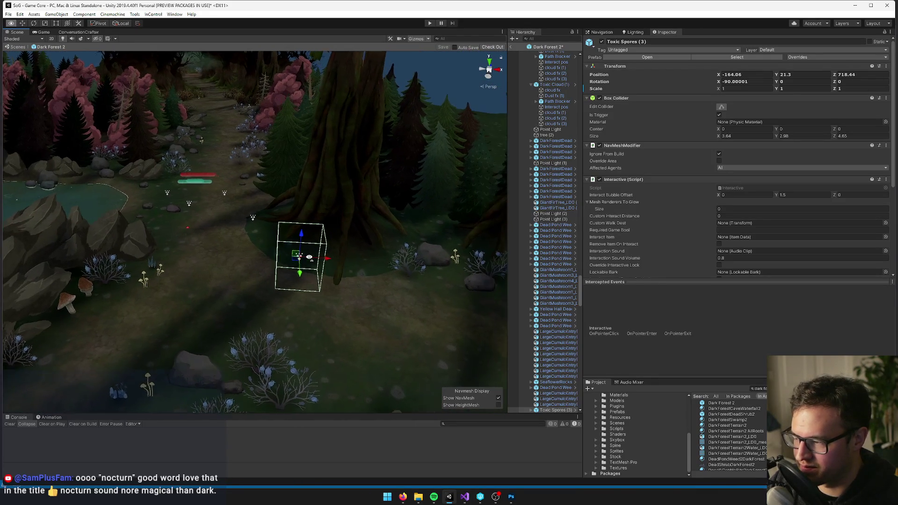
scroll(305, 257, "up", 3)
left_click_drag(135, 232, 381, 239)
key("f")
scroll(283, 233, "down", 3)
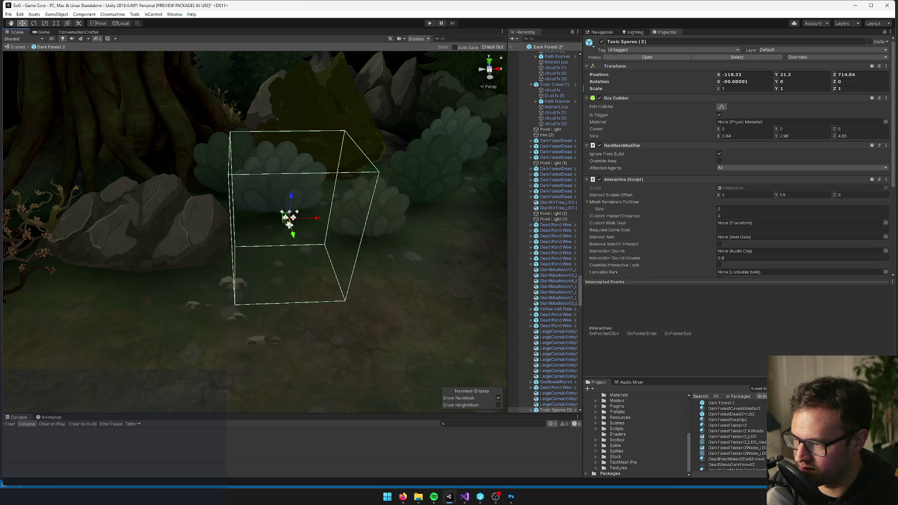
mouse_move(285, 237)
left_mouse_down()
mouse_move(239, 236)
mouse_move(151, 301)
mouse_move(150, 290)
mouse_move(330, 305)
mouse_move(247, 287)
mouse_move(269, 282)
mouse_move(394, 349)
mouse_move(315, 331)
left_mouse_up()
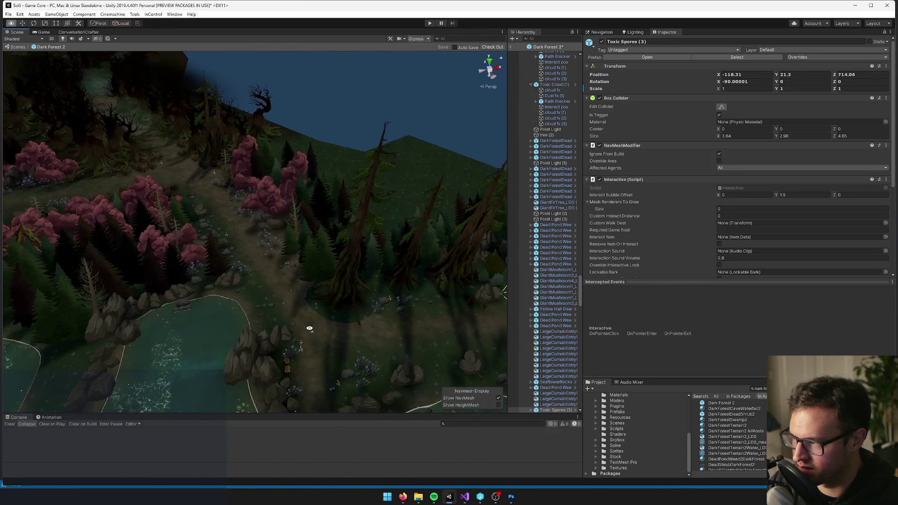
scroll(315, 331, "down", 5)
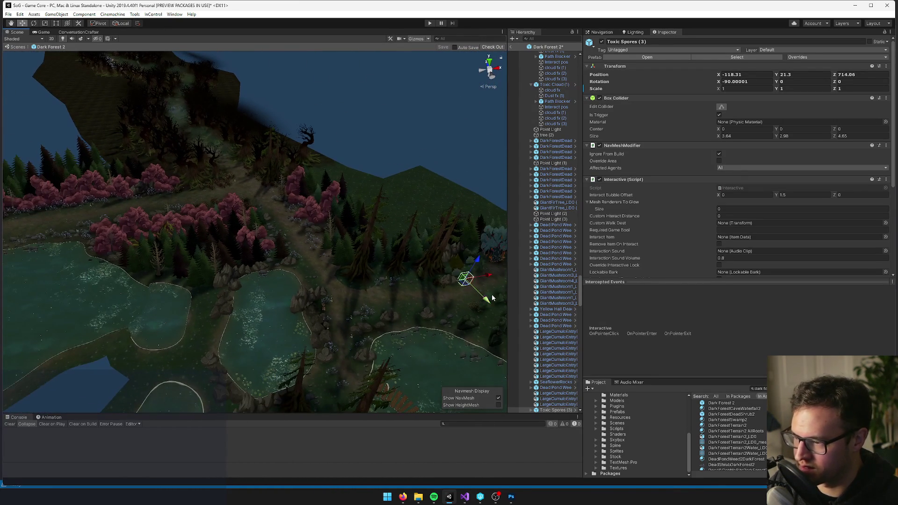
key("ctrl+d")
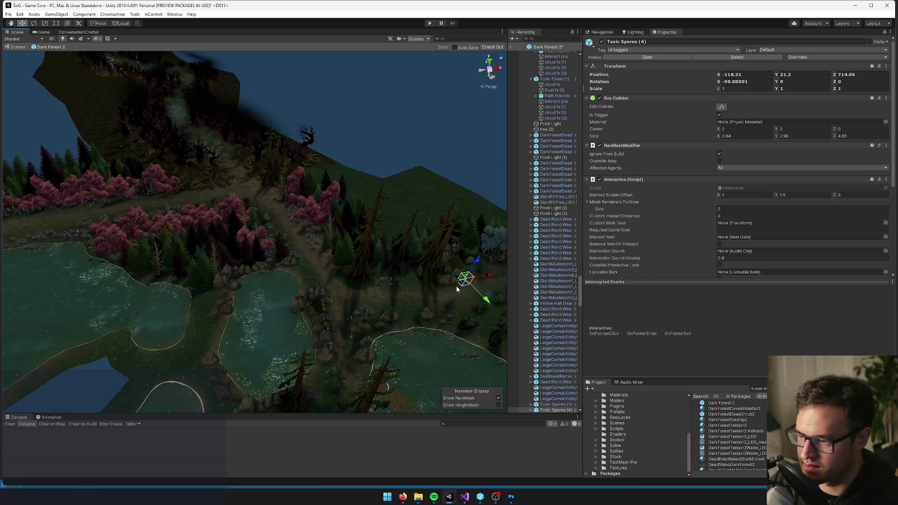
Move Toxic Spores (4) across the clearing to about -332.66, 21.3, 802.2
scroll(104, 215, "up", 5)
left_click_drag(161, 261, 336, 265)
scroll(337, 270, "down", 5)
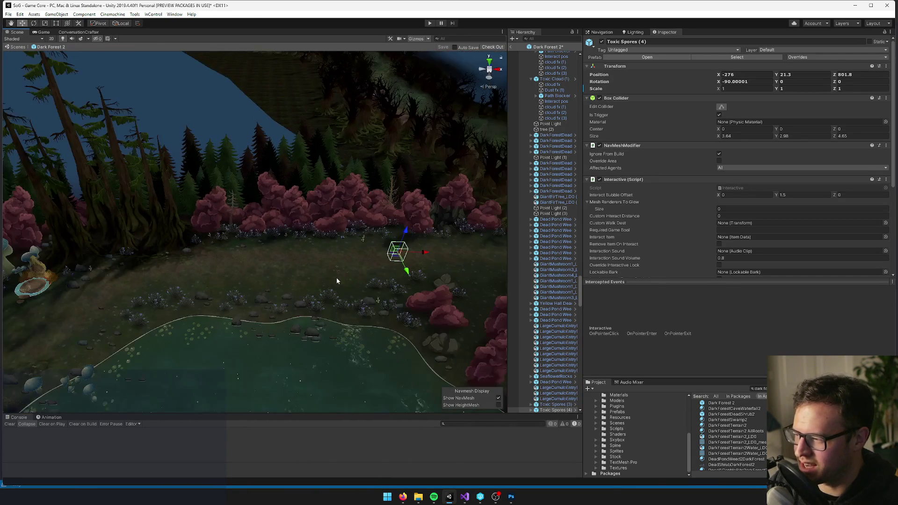
scroll(301, 267, "up", 2)
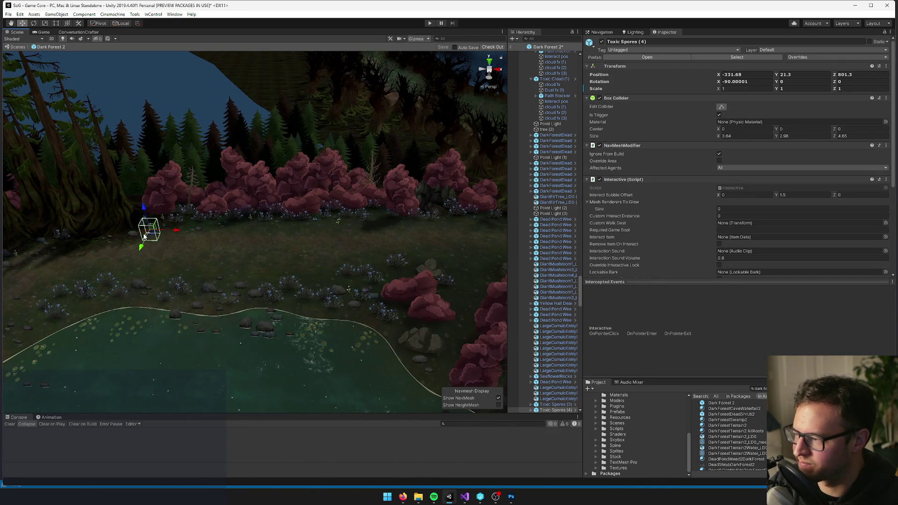
key("f")
left_click_drag(257, 239, 238, 227)
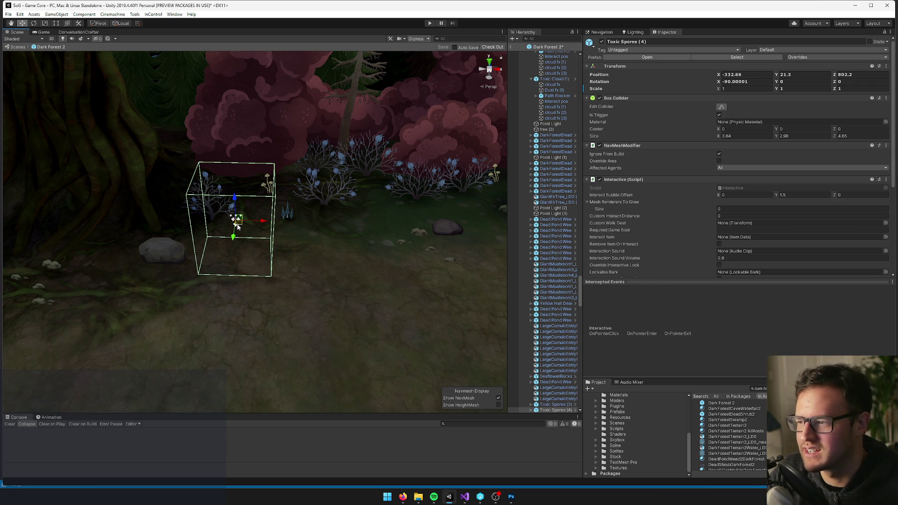
scroll(104, 268, "down", 5)
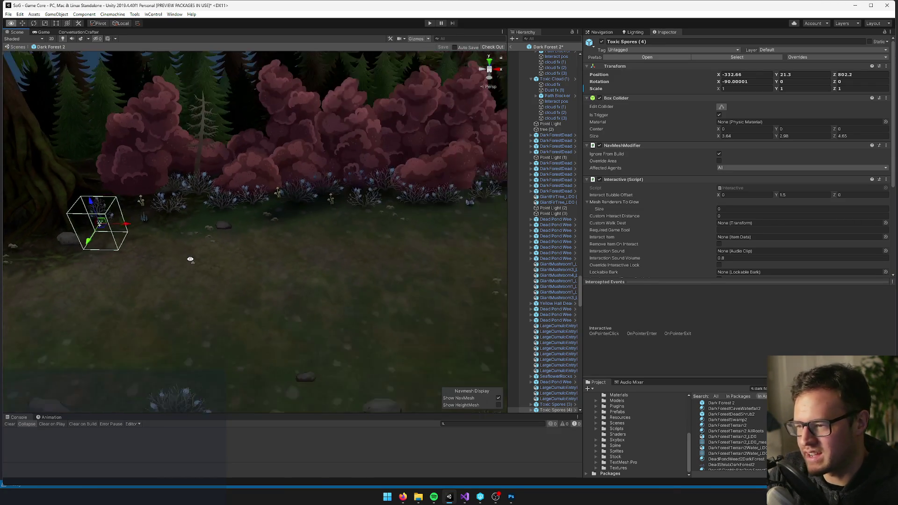
mouse_move(190, 262)
left_mouse_down()
mouse_move(185, 257)
mouse_move(200, 262)
mouse_move(364, 237)
mouse_move(274, 243)
mouse_move(260, 235)
mouse_move(262, 245)
left_mouse_up()
scroll(824, 185, "down", 3)
Duplicate Toxic Spores and move the new copy left and up on the ground
key("ctrl+d")
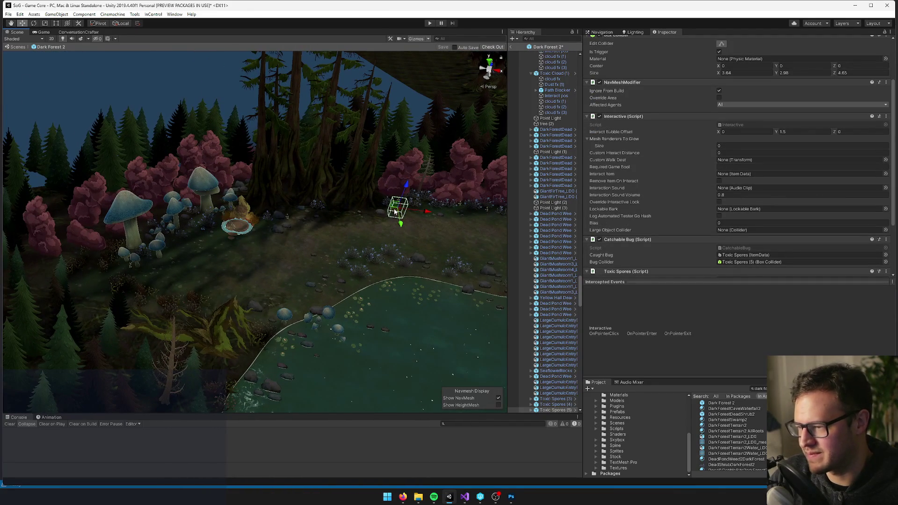
key("f")
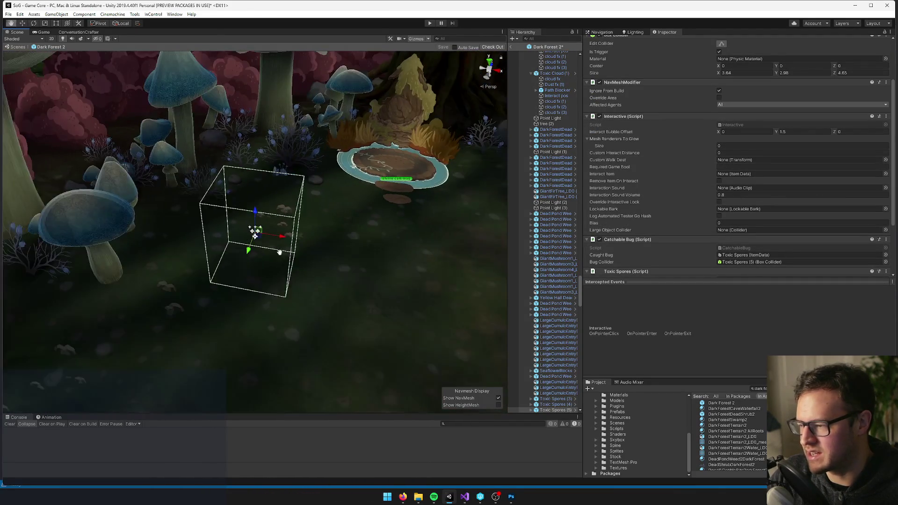
mouse_move(294, 236)
left_mouse_down()
mouse_move(231, 200)
mouse_move(287, 194)
mouse_move(326, 159)
mouse_move(279, 117)
mouse_move(251, 212)
left_mouse_up()
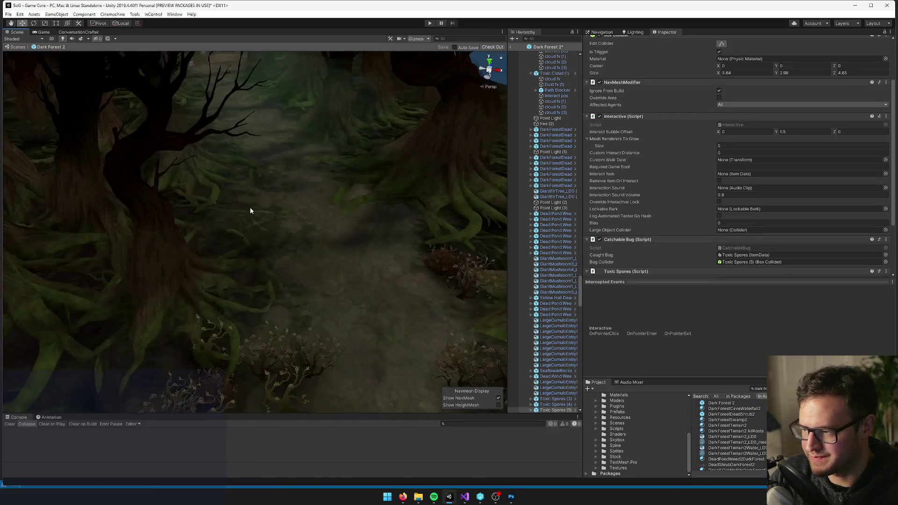
scroll(248, 205, "down", 6)
scroll(254, 255, "down", 5)
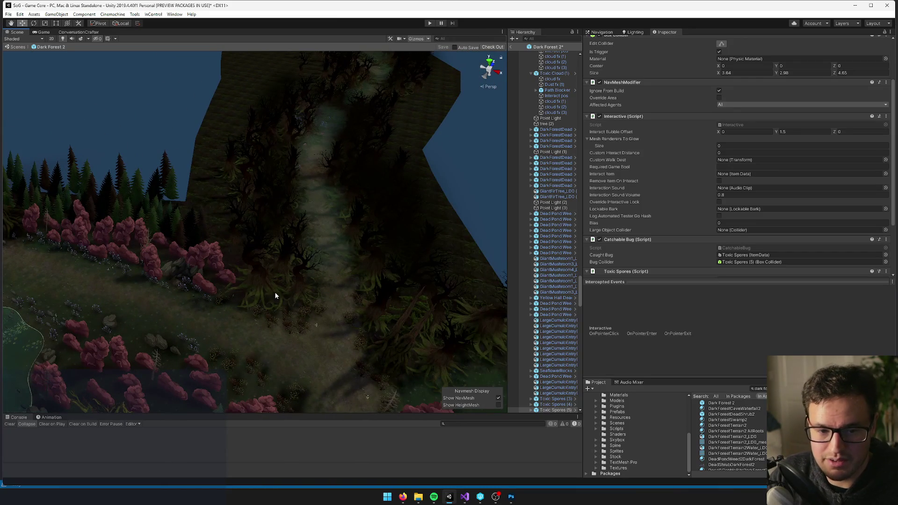
mouse_move(274, 295)
left_mouse_down()
mouse_move(220, 284)
mouse_move(298, 278)
mouse_move(180, 270)
left_mouse_up()
Duplicate Toxic Spores again and move that copy up along the forest path
key("ctrl+d")
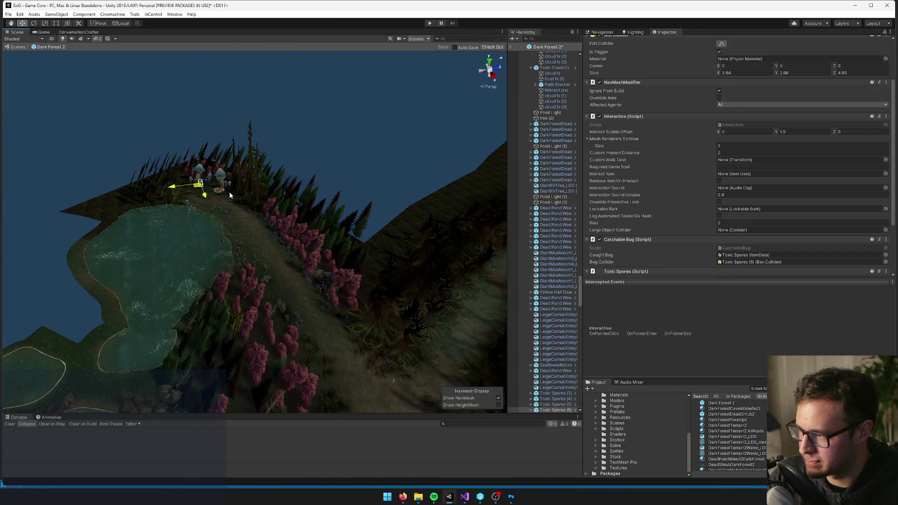
key("f")
mouse_move(332, 271)
left_mouse_down()
mouse_move(361, 262)
mouse_move(262, 260)
mouse_move(238, 280)
mouse_move(230, 273)
left_mouse_up()
mouse_move(230, 243)
left_mouse_down()
mouse_move(281, 192)
mouse_move(292, 150)
mouse_move(261, 209)
mouse_move(331, 218)
mouse_move(367, 235)
left_mouse_up()
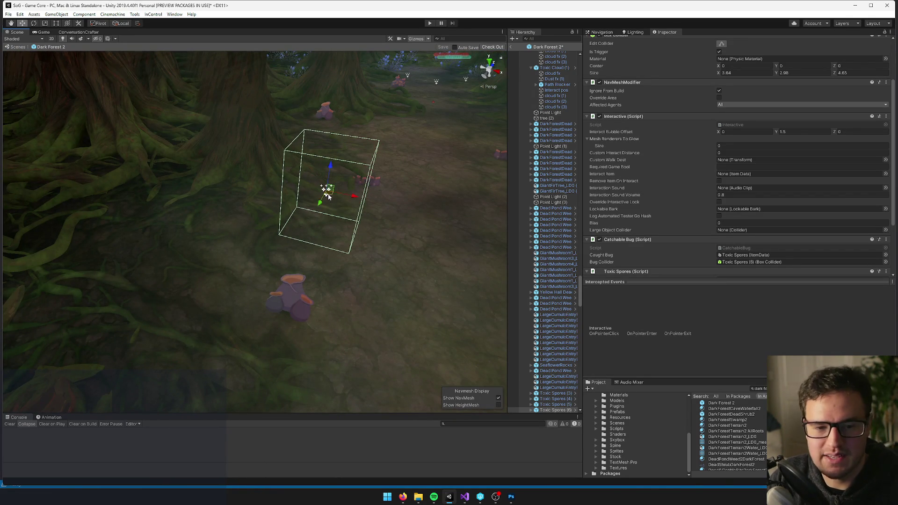
mouse_move(329, 197)
left_mouse_down()
mouse_move(327, 257)
mouse_move(206, 282)
mouse_move(24, 344)
mouse_move(324, 265)
mouse_move(344, 234)
left_mouse_up()
scroll(345, 235, "up", 3)
scroll(339, 237, "down", 6)
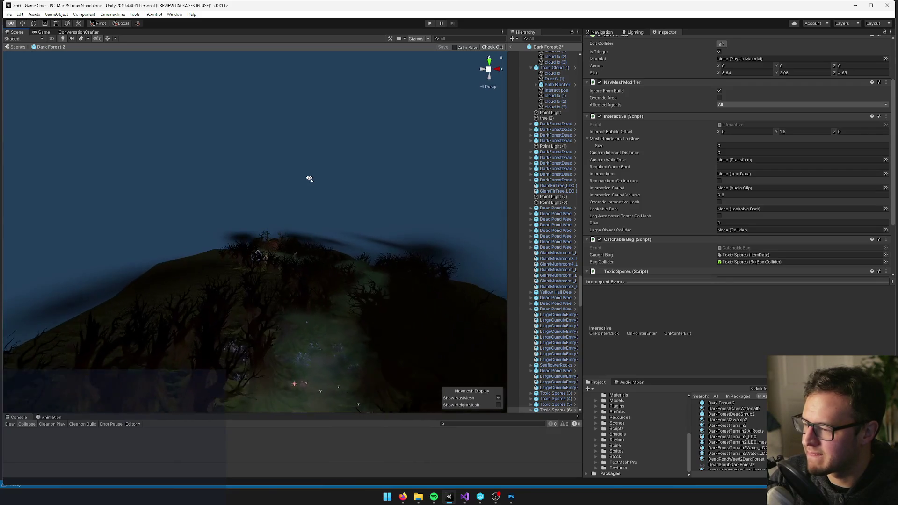
left_click_drag(301, 260, 287, 279)
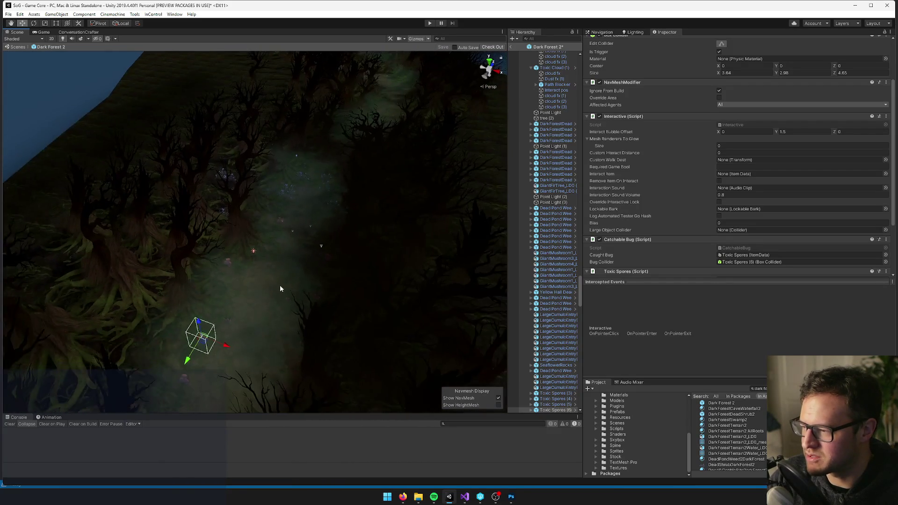
left_click_drag(353, 162, 336, 172)
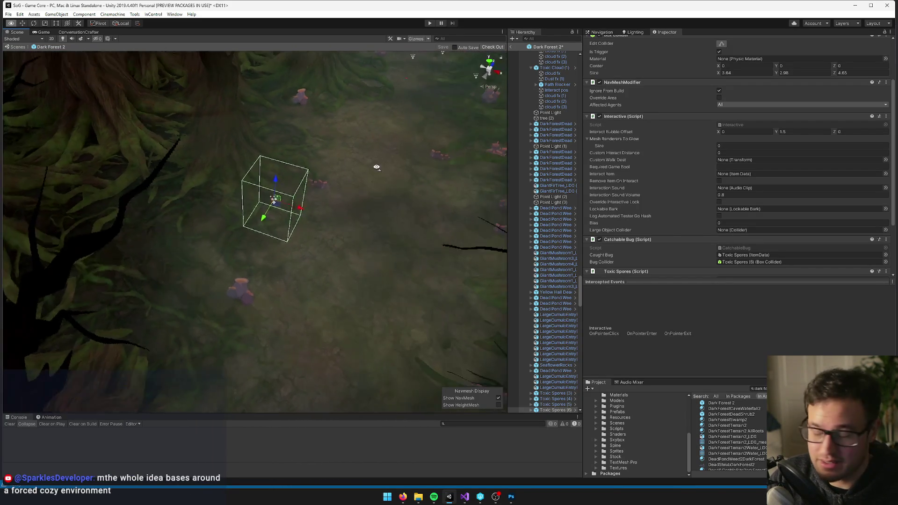
Check the scene out in version control and select DarkForestDeadShrub2 (51)
left_click(488, 48)
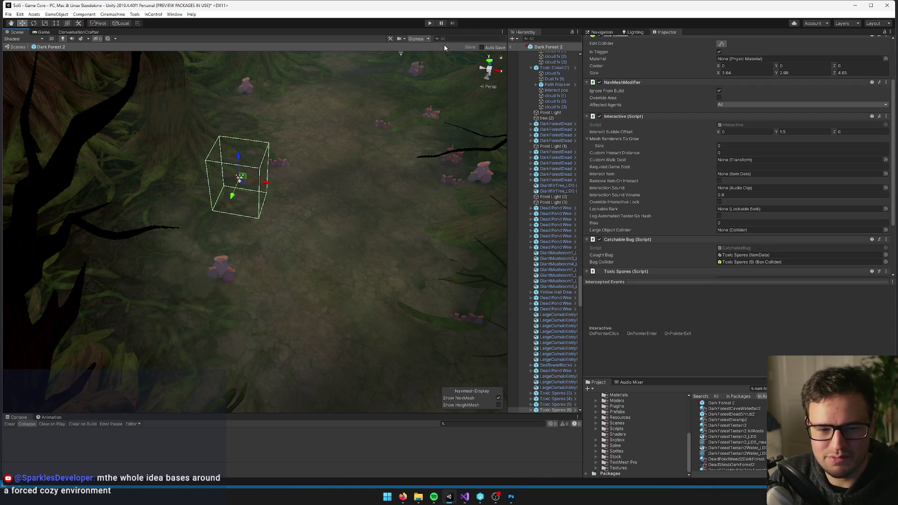
mouse_move(300, 130)
left_mouse_down()
mouse_move(283, 167)
mouse_move(281, 154)
mouse_move(298, 199)
mouse_move(285, 158)
left_mouse_up()
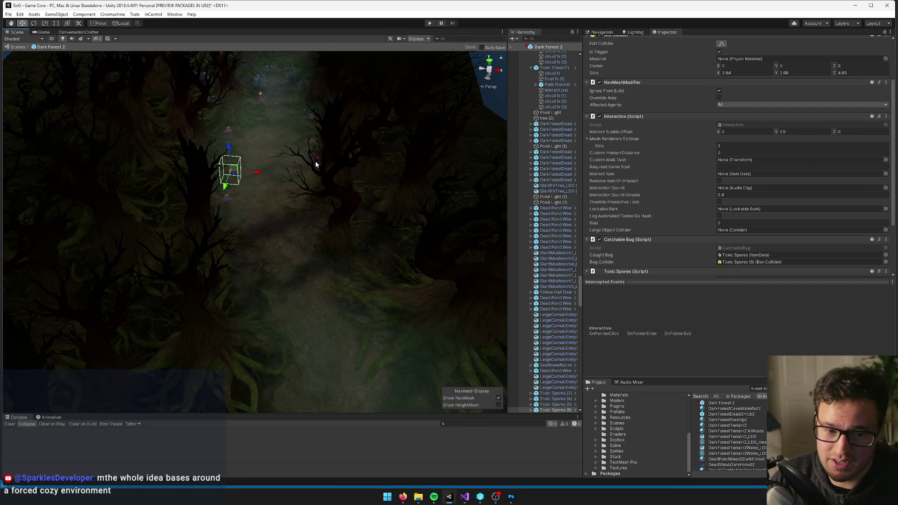
mouse_move(353, 186)
left_mouse_down()
mouse_move(347, 223)
mouse_move(286, 124)
left_mouse_up()
left_click(547, 125)
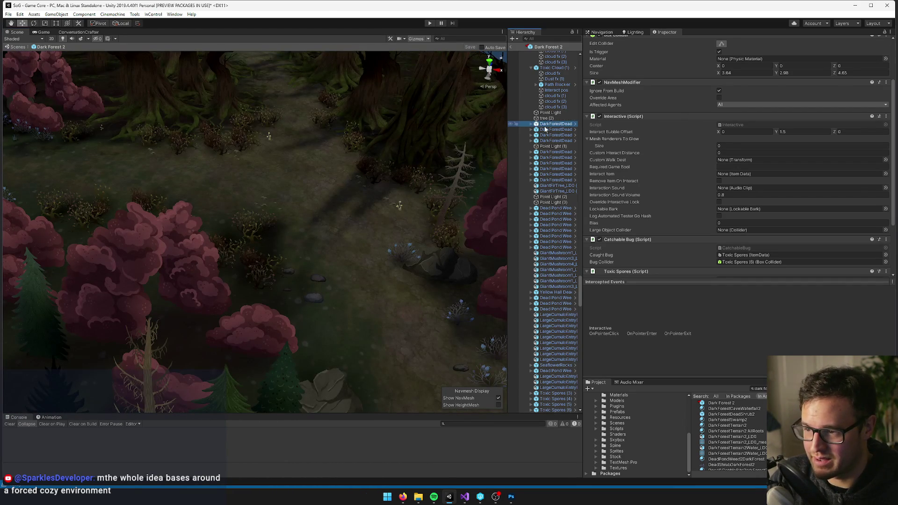
Collapse the Environment, Wicked Path Section, fake volumetric light and OchreShrubBush3 groups
scroll(552, 184, "down", 15)
left_click_drag(578, 253, 579, 74)
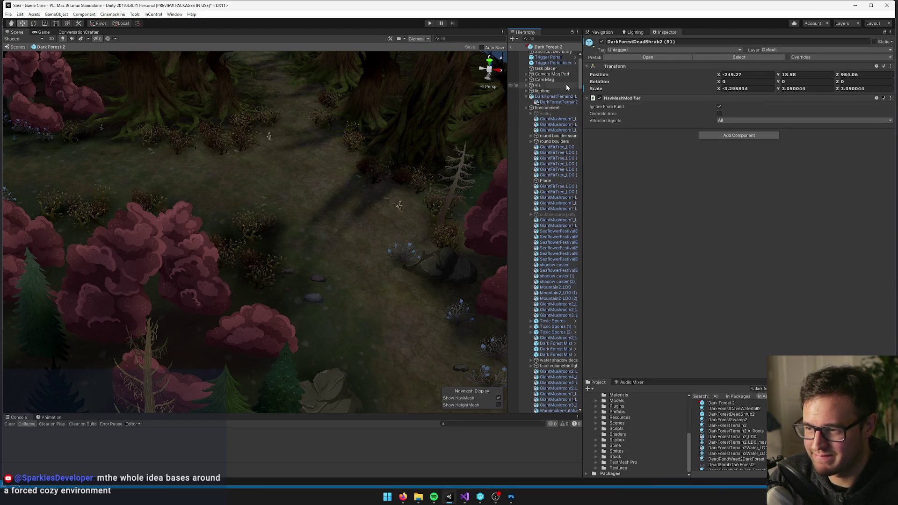
left_click(526, 108)
left_click(525, 141)
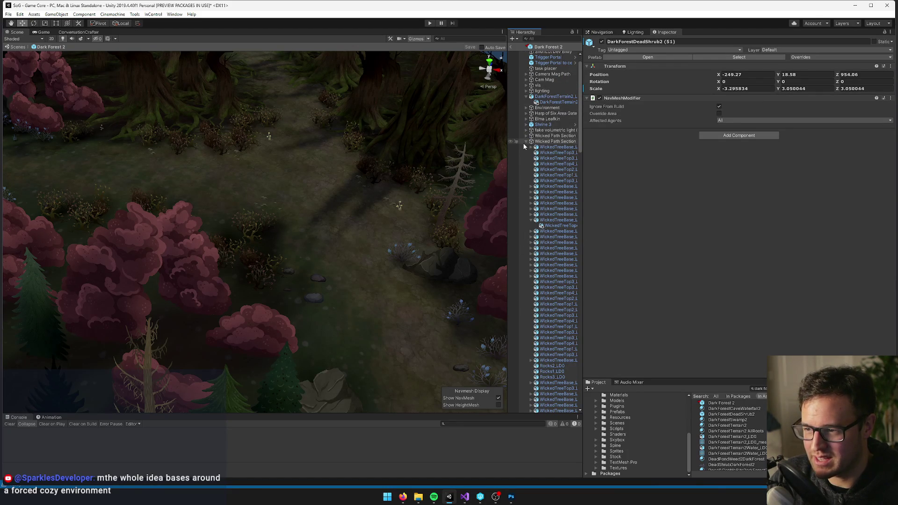
left_click(523, 141)
left_click(525, 142)
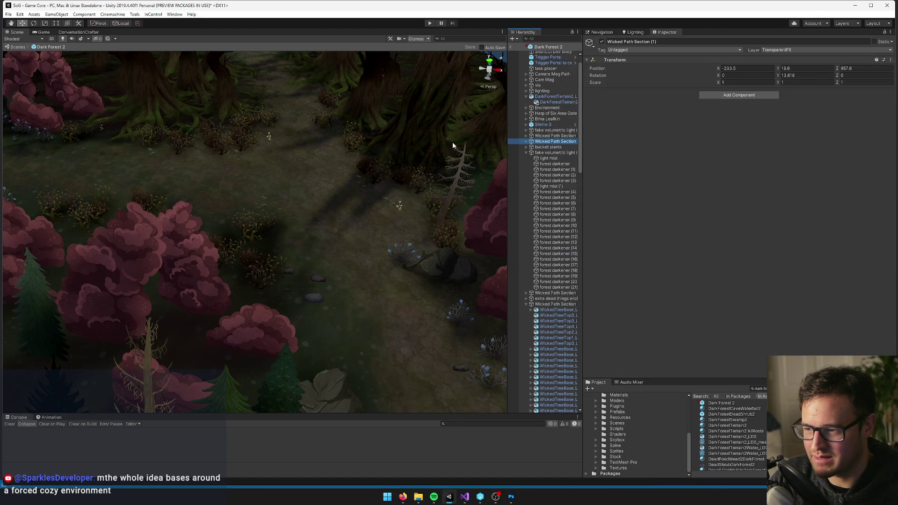
left_click(526, 152)
left_click(526, 169)
scroll(556, 184, "down", 3)
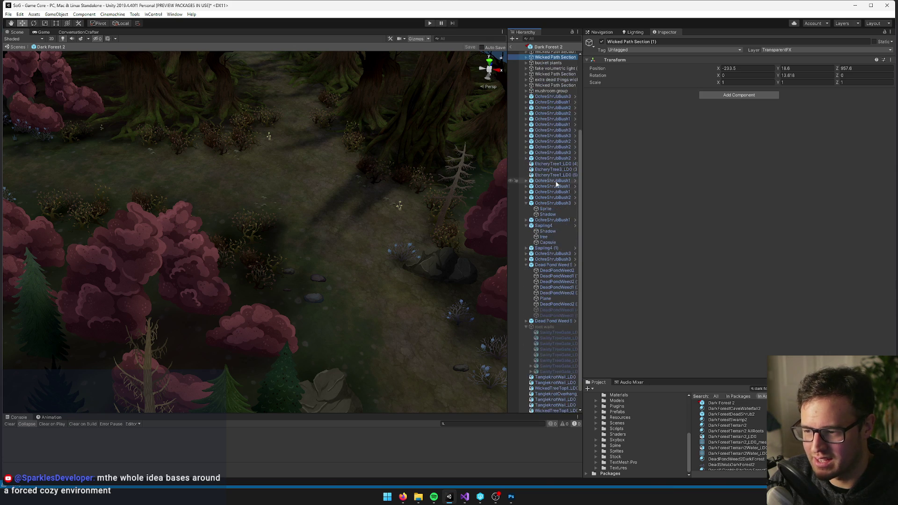
left_click(526, 203)
scroll(525, 203, "up", 4)
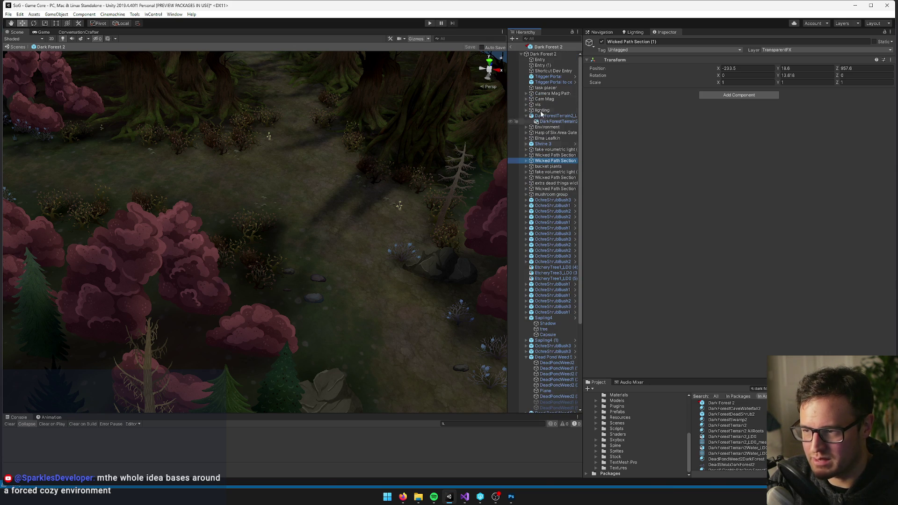
Inspect Dark Forest 2, Entry (1), Trigger Portal and terrain, then frame Wicked Path Section (2)
left_click(549, 65)
left_click(552, 54)
left_click(550, 66)
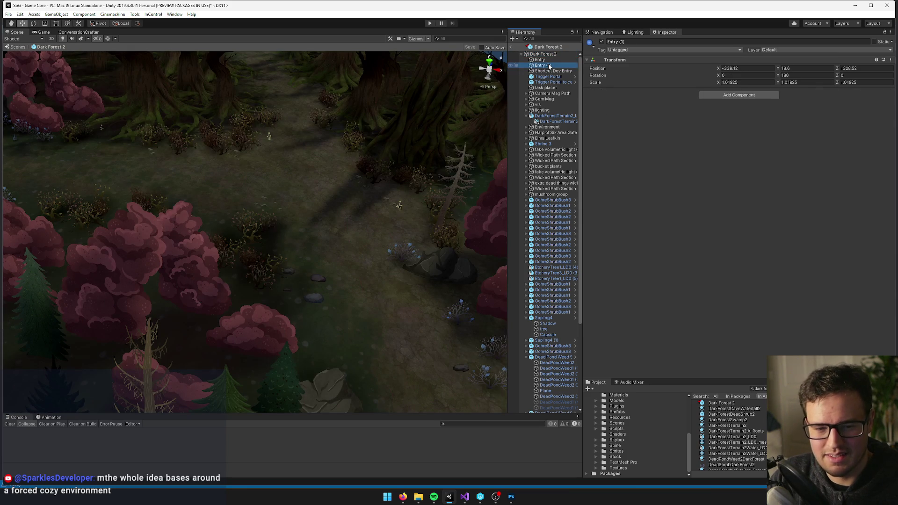
left_click(546, 82)
left_click(533, 116)
left_click(526, 116)
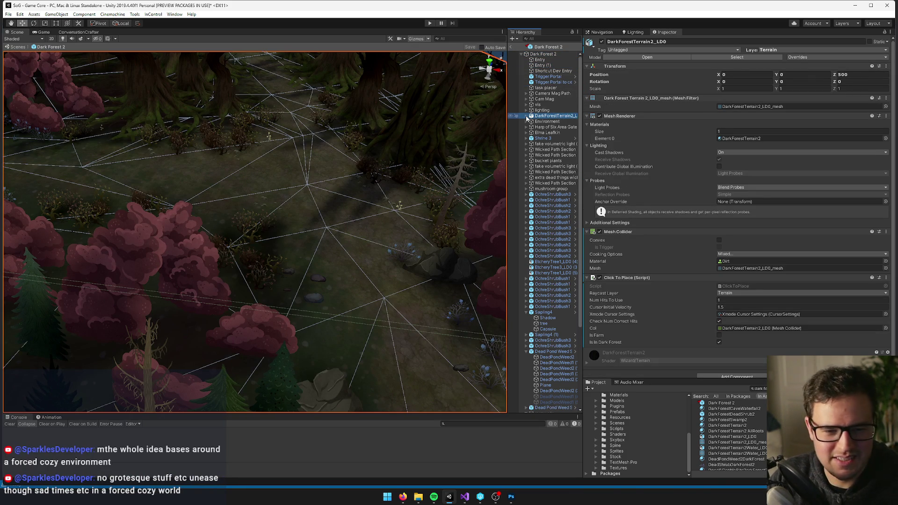
left_click(545, 144)
double_click(550, 171)
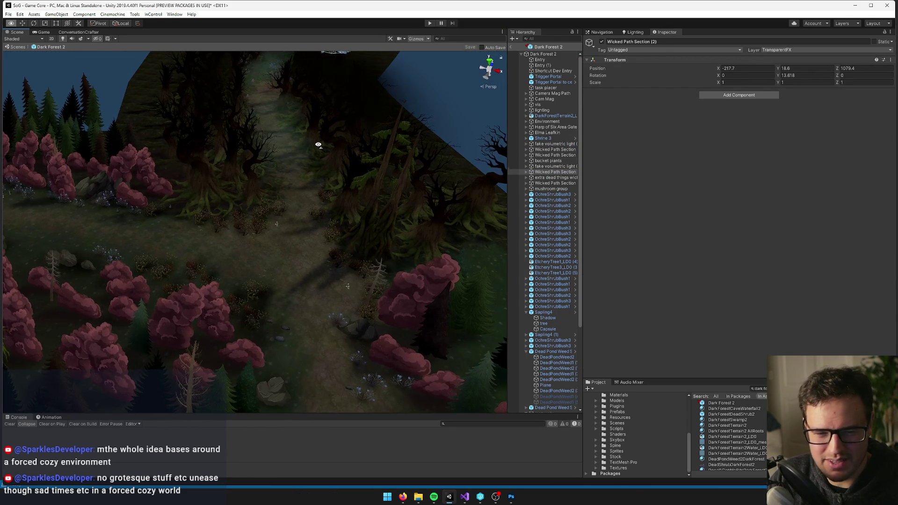
scroll(318, 145, "up", 5)
mouse_move(301, 149)
left_mouse_down()
mouse_move(279, 150)
mouse_move(381, 158)
left_mouse_up()
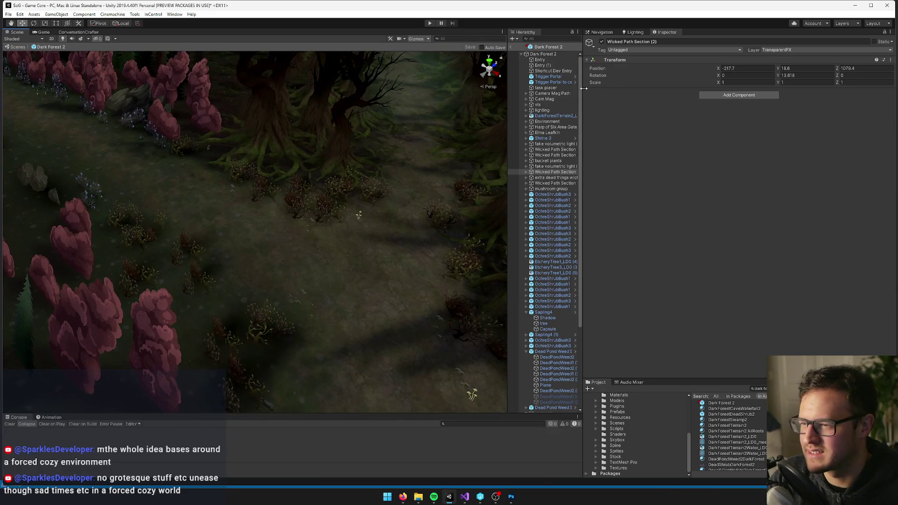
scroll(552, 164, "down", 5)
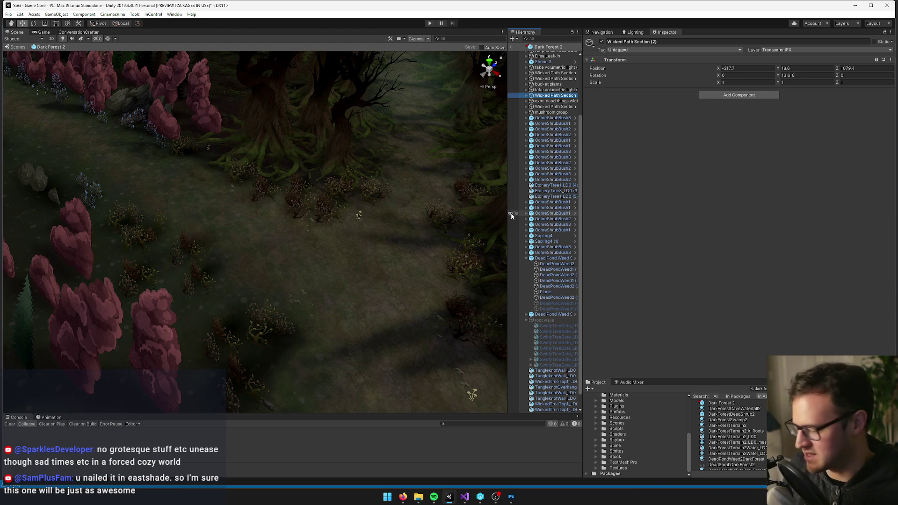
scroll(511, 215, "up", 5)
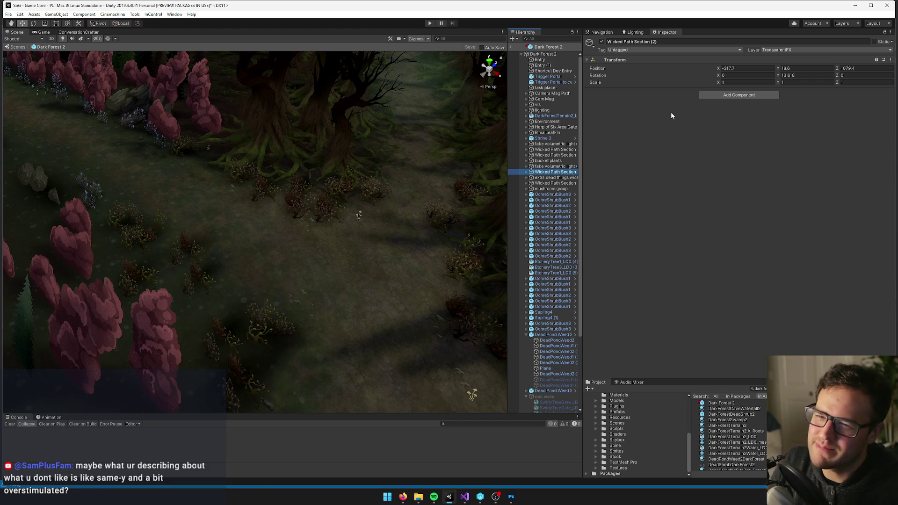
Select the Dark Forest 2 root to show its Portal Destination with three entry points
mouse_move(436, 122)
left_mouse_down()
mouse_move(422, 121)
mouse_move(419, 105)
left_mouse_up()
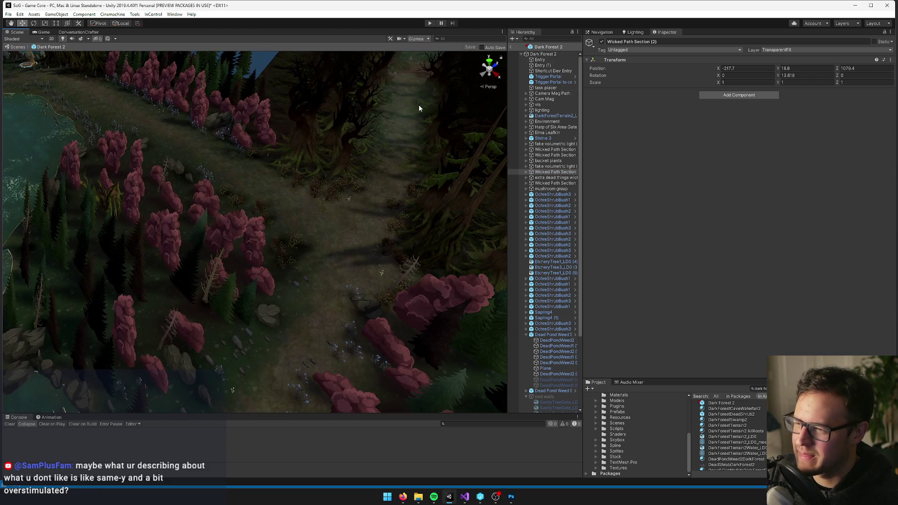
left_click(563, 56)
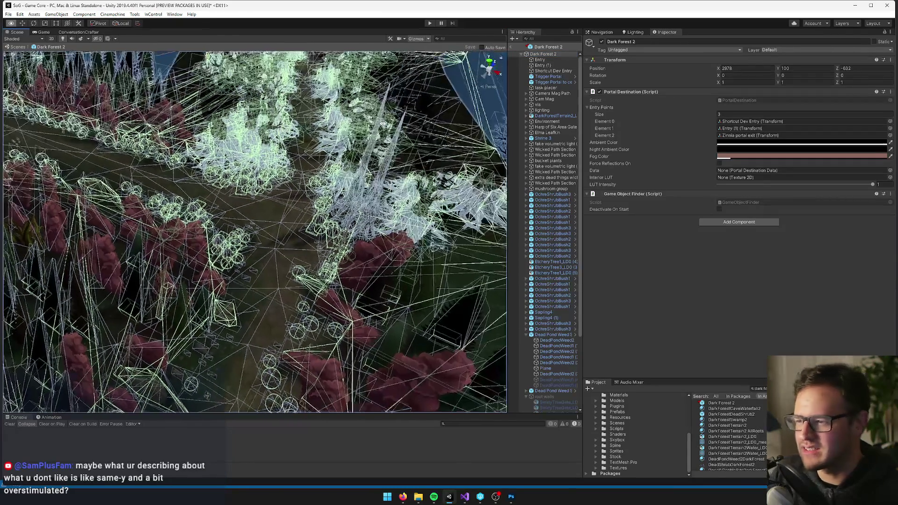
left_click_drag(382, 124, 385, 126)
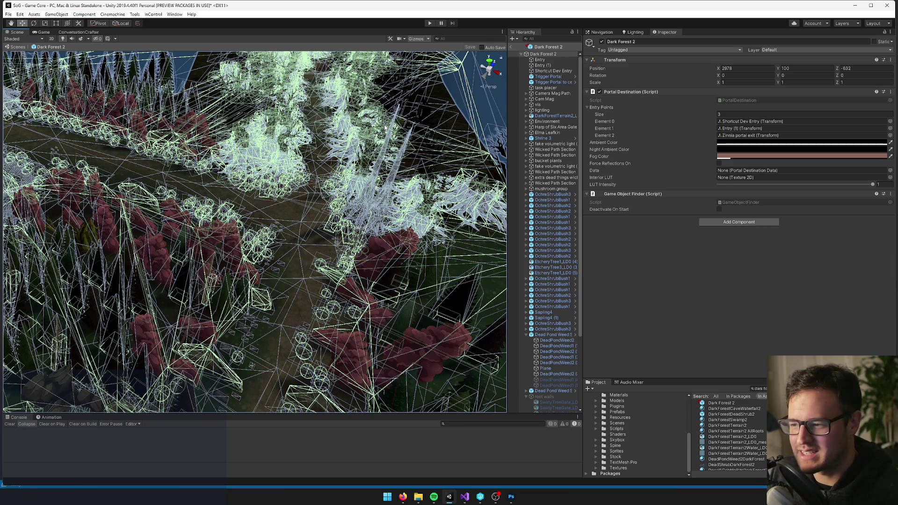
Select OchreShrubBush2 (1) to show its transform and NavMesh modifier settings
left_click(563, 211)
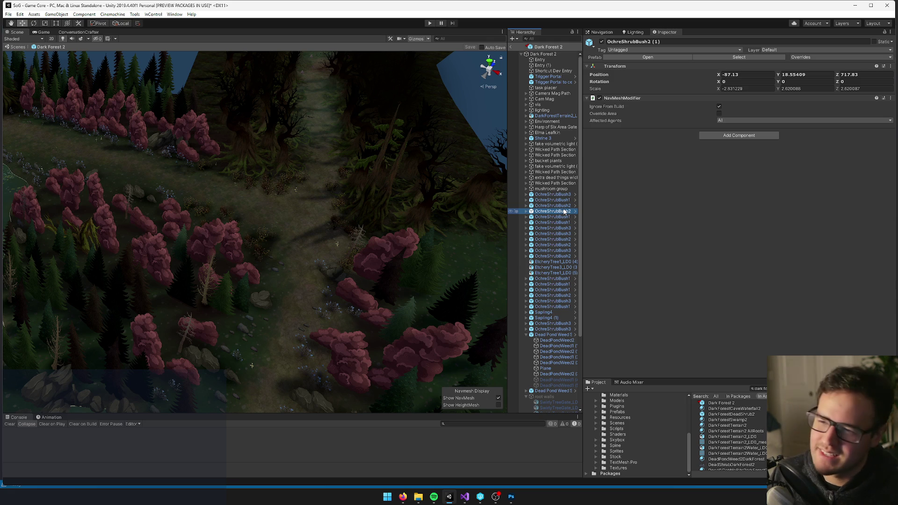
Inspect the Entry spawn point and pull the view out over the forest ponds
mouse_move(344, 187)
left_mouse_down()
mouse_move(336, 160)
mouse_move(341, 187)
mouse_move(343, 150)
mouse_move(315, 177)
mouse_move(327, 151)
mouse_move(311, 148)
mouse_move(330, 140)
left_mouse_up()
scroll(326, 154, "up", 2)
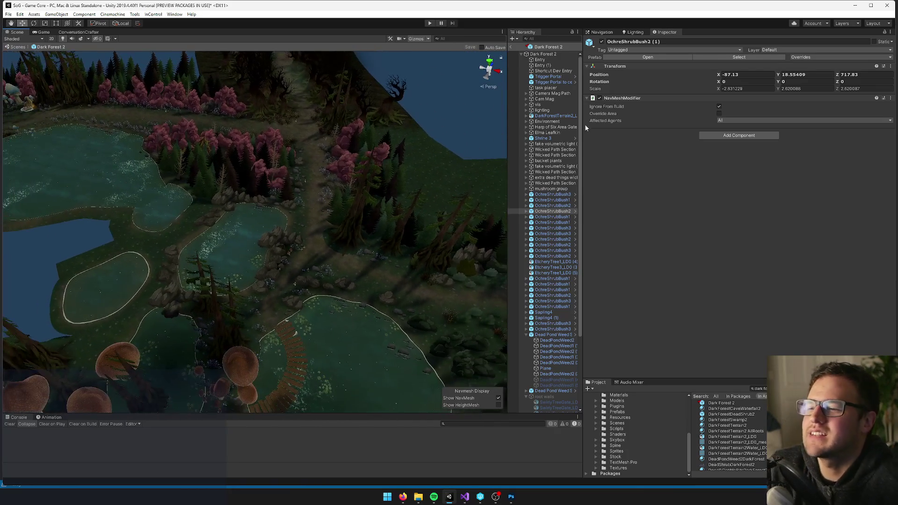
left_click(554, 61)
mouse_move(465, 128)
left_mouse_down()
mouse_move(329, 235)
mouse_move(315, 268)
mouse_move(349, 243)
left_mouse_up()
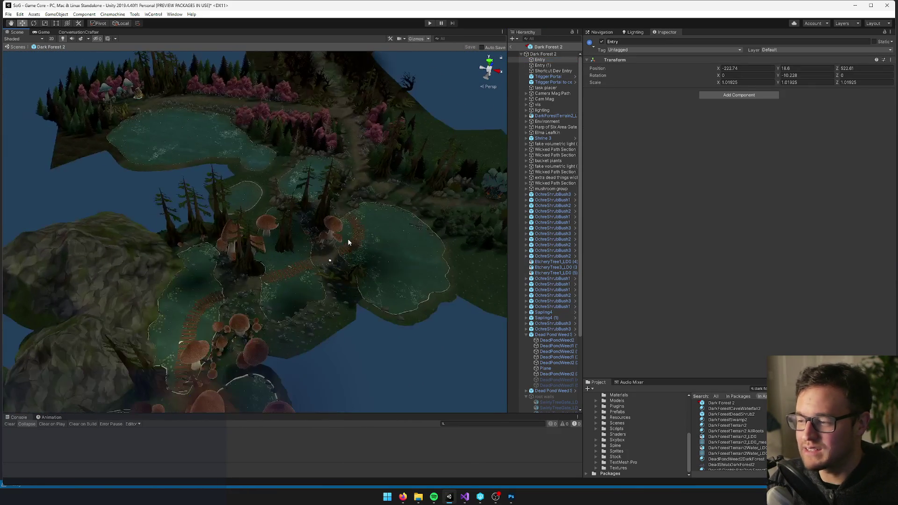
scroll(444, 201, "down", 1)
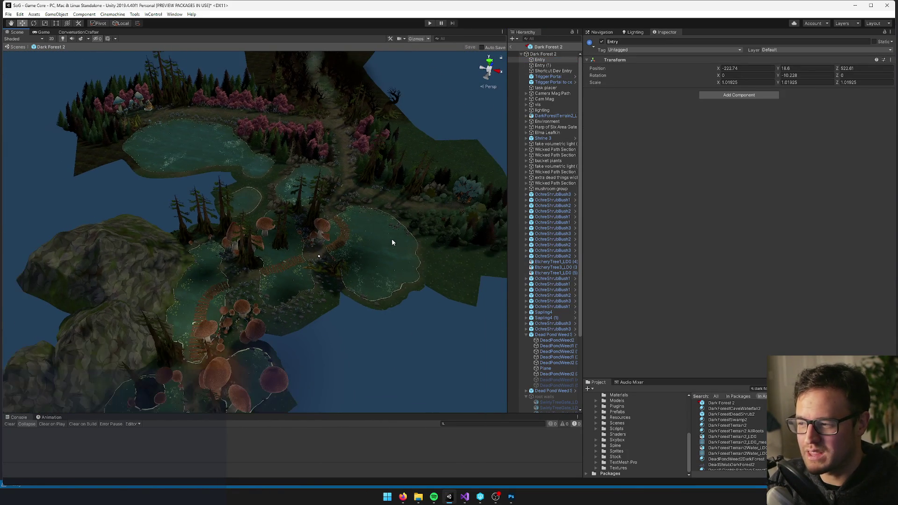
Inspect the mushroom group and Dead Pond Weed Sector 1, then select the Dark Forest 2 root
left_click(550, 189)
left_click(547, 335)
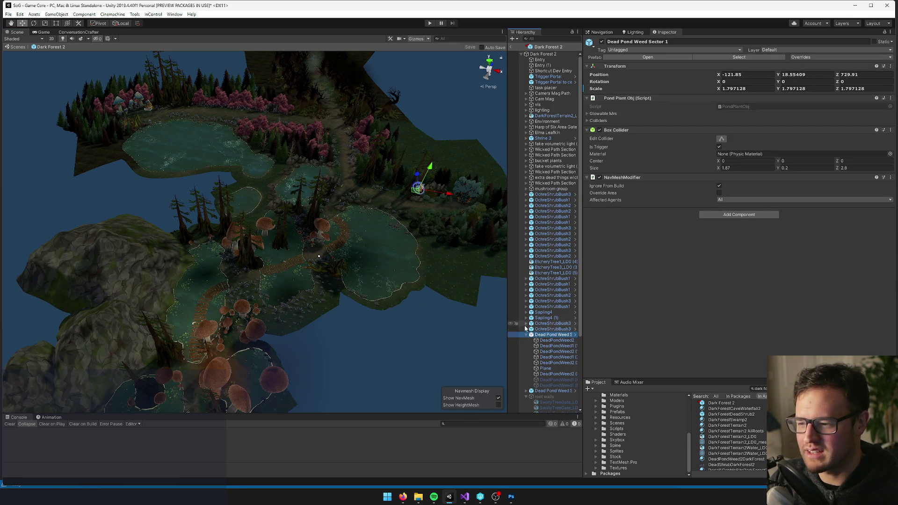
left_click(526, 335)
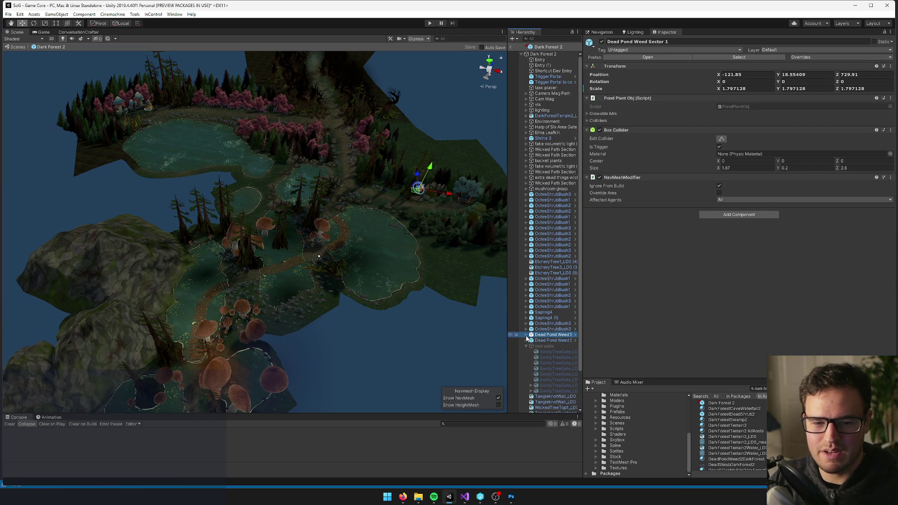
scroll(554, 311, "down", 3)
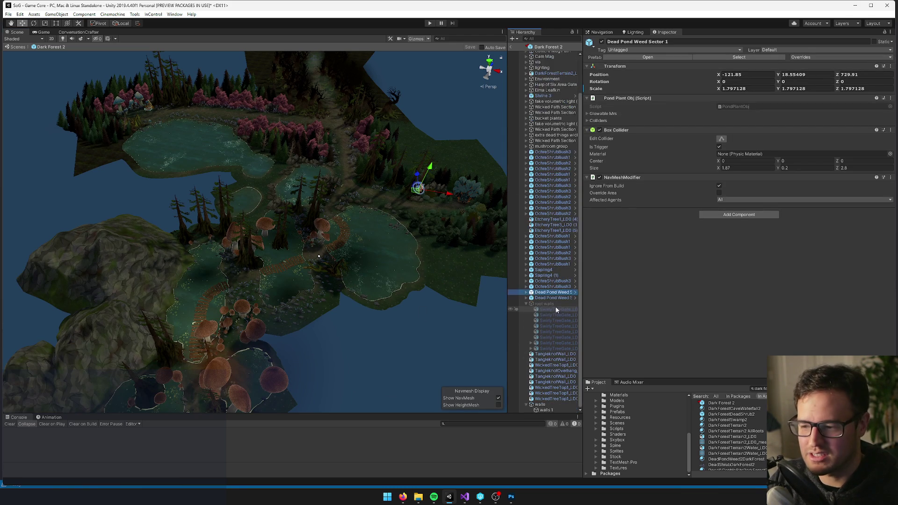
scroll(542, 290, "up", 3)
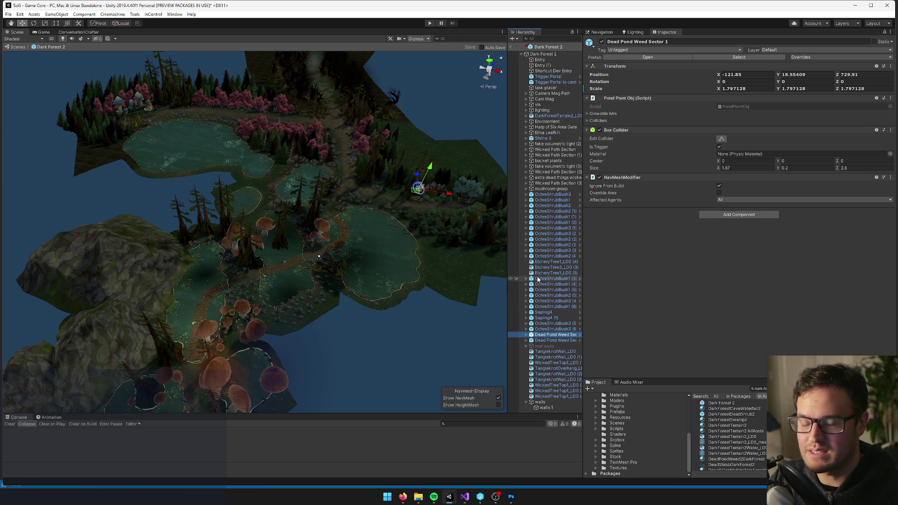
left_click(542, 54)
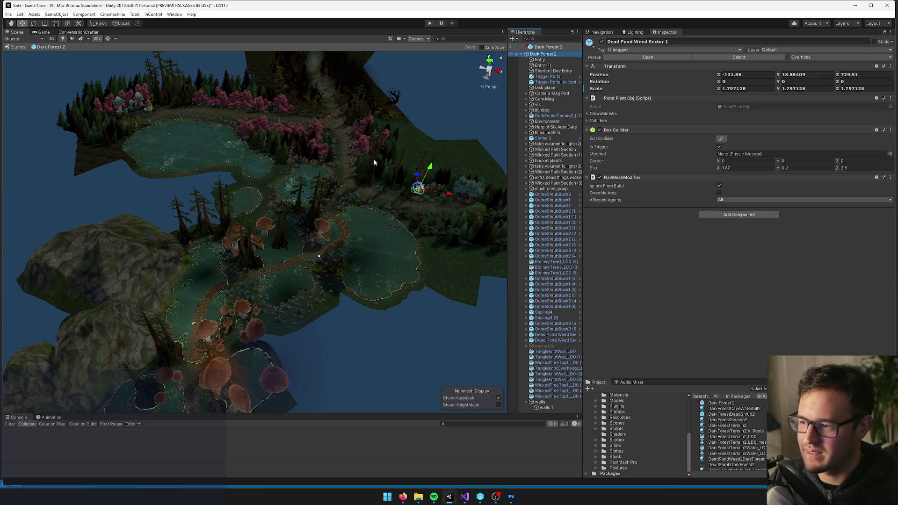
scroll(314, 187, "up", 3)
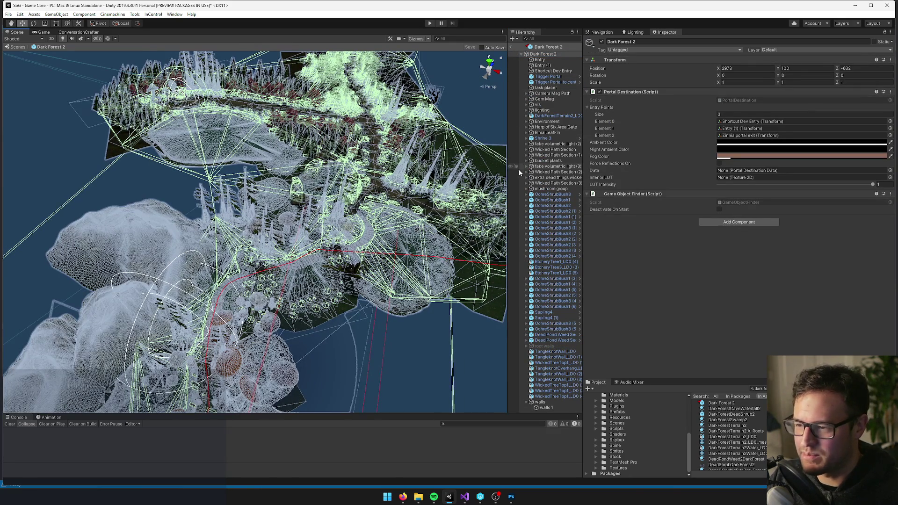
Zoom and orbit closer over the forest, then select OchreShrubBush3 to inspect its NavMesh Modifier
scroll(334, 274, "up", 3)
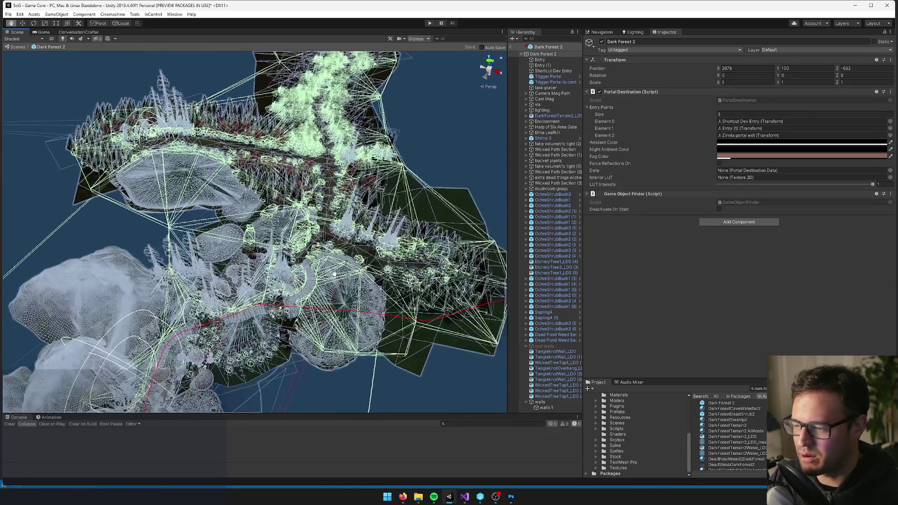
scroll(335, 273, "up", 3)
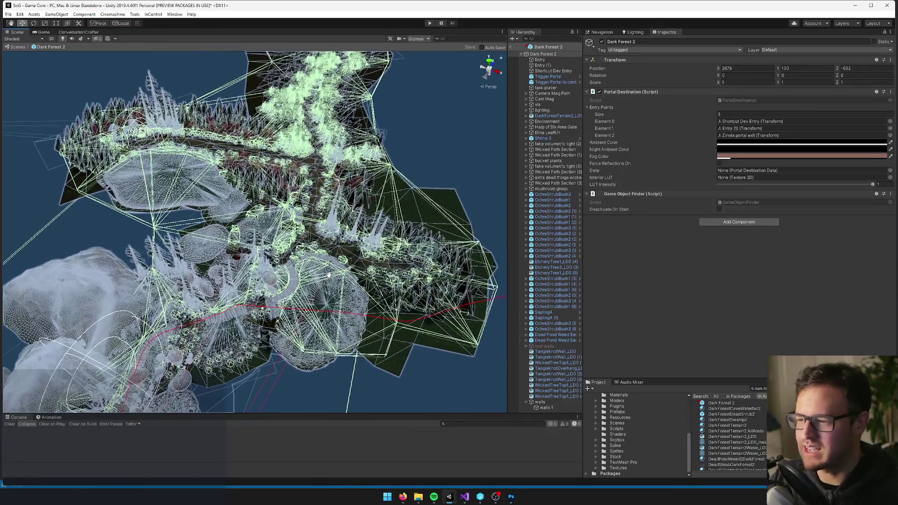
key("w")
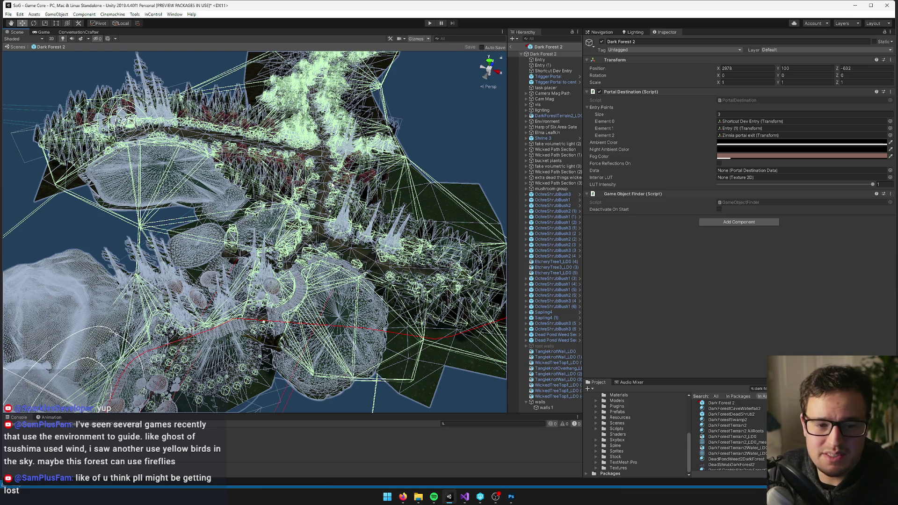
left_click_drag(268, 224, 290, 201)
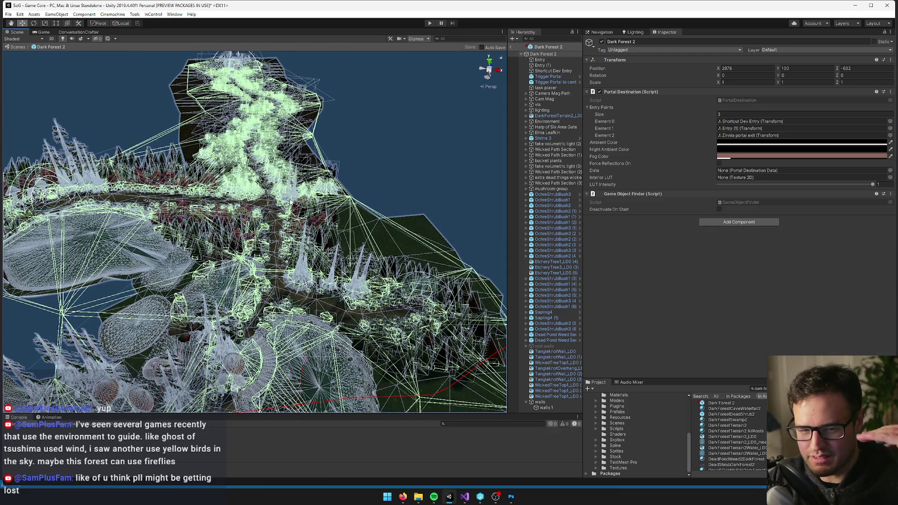
left_click(290, 201)
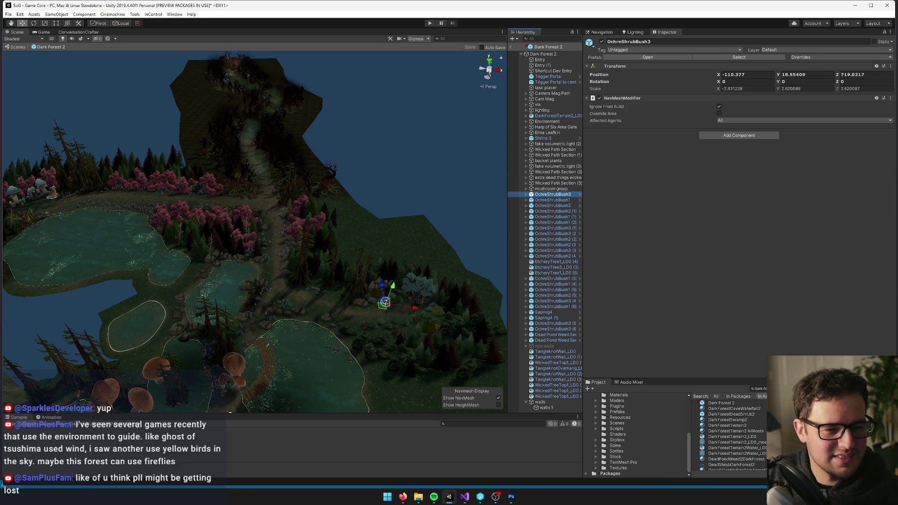
Select OchreShrubBush3 (2), Dark Forest 2 and Cam Mag, then exit the Dark Forest 2 prefab
left_click(552, 233)
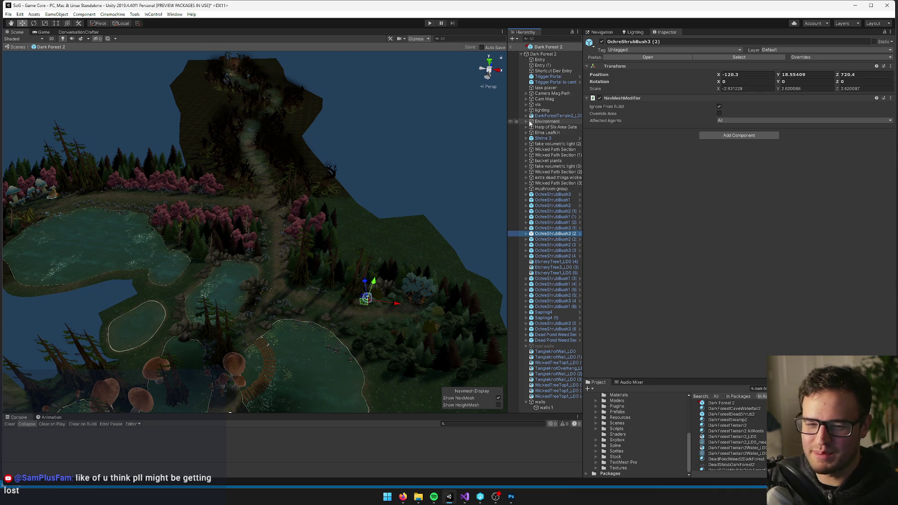
left_click(556, 54)
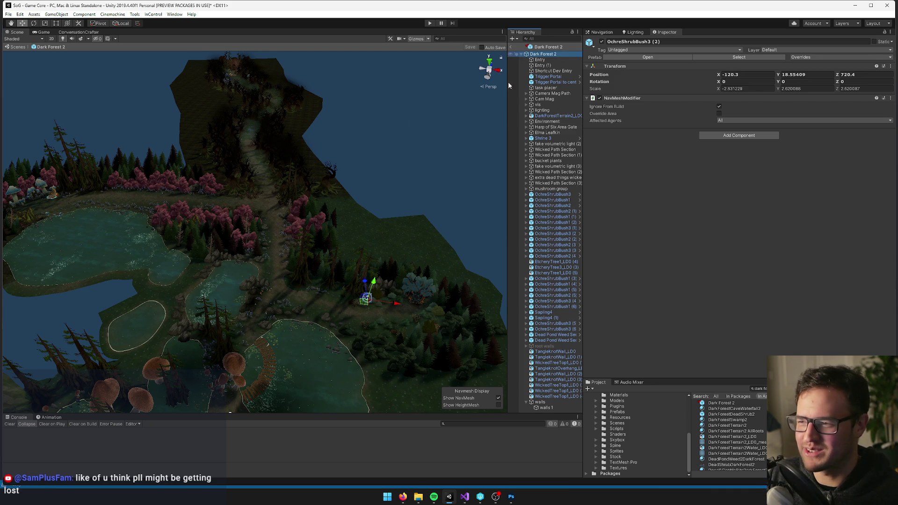
left_click(559, 99)
left_click_drag(334, 163, 290, 171)
left_click(511, 47)
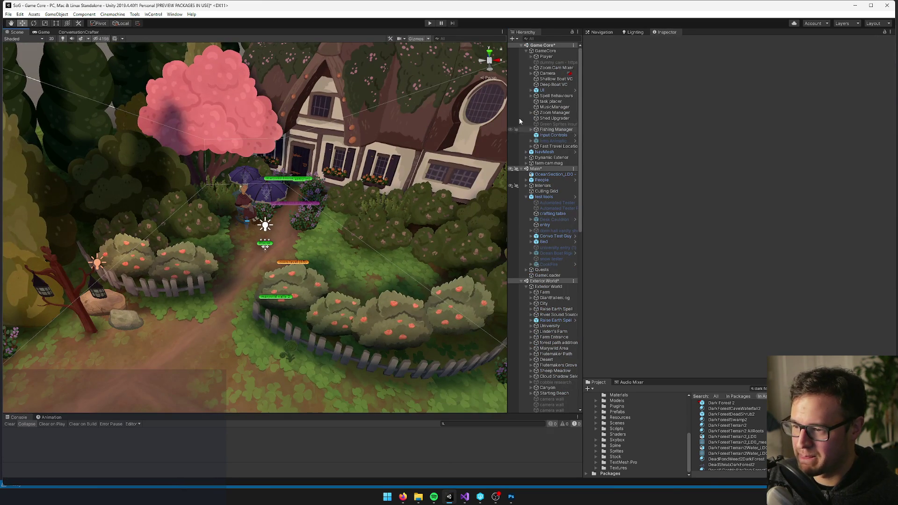
Start the game, travel to the forest, and run ForceStorm 1 to start a rainstorm
left_click(47, 33)
left_click(431, 23)
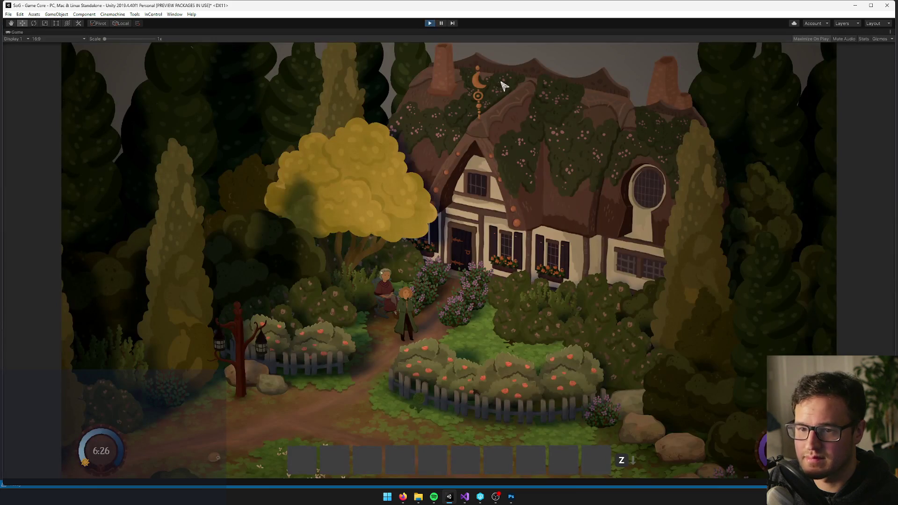
left_click(457, 244)
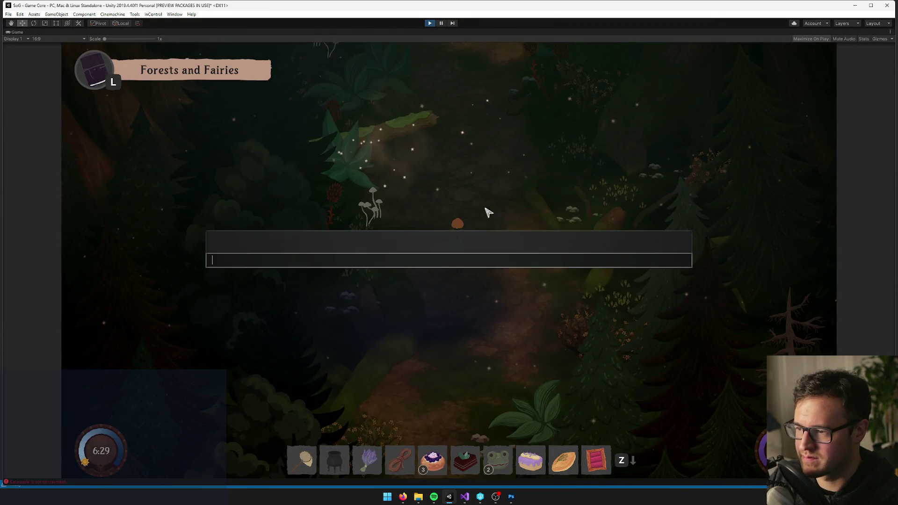
type("for")
key("Tab")
type("1")
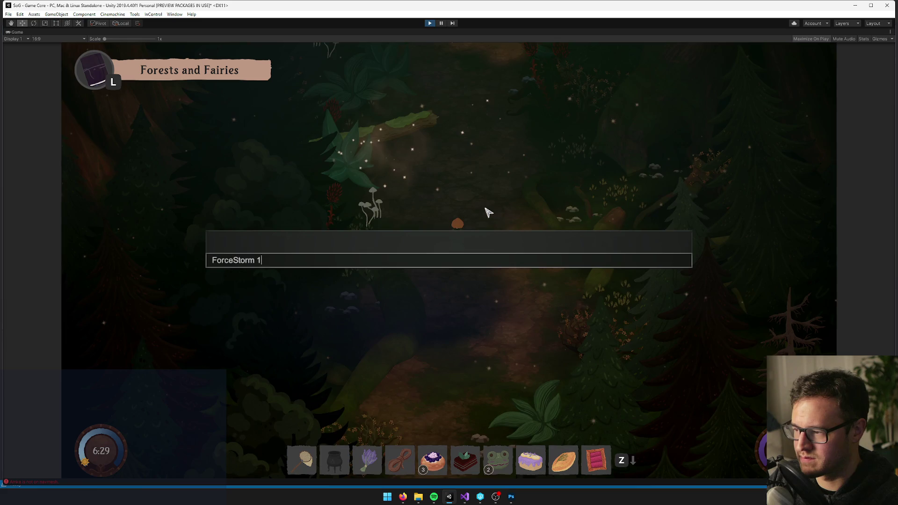
key("Return")
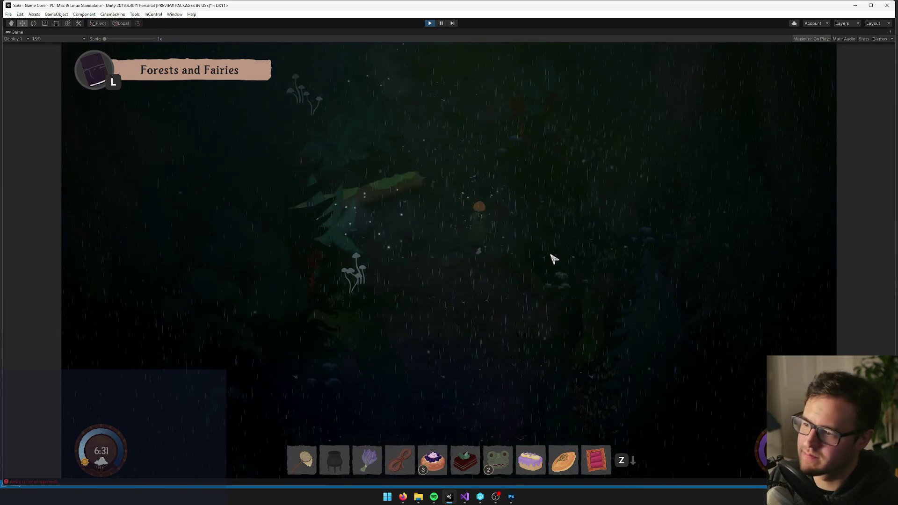
Walk the character back and forth through the rainy dark woods
key("w")
key("s")
key("w")
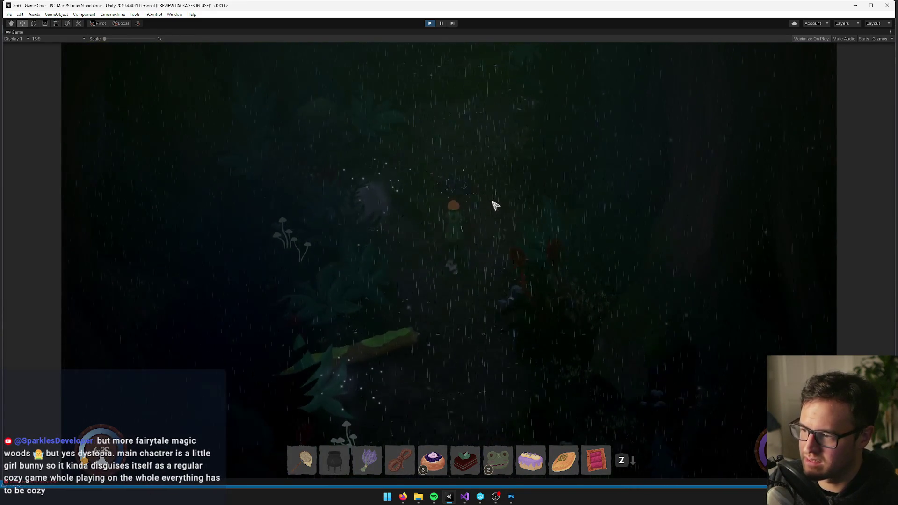
key("w")
key("w")
key("s")
key("s")
key("a")
key("s")
key("d")
key("s")
key("a")
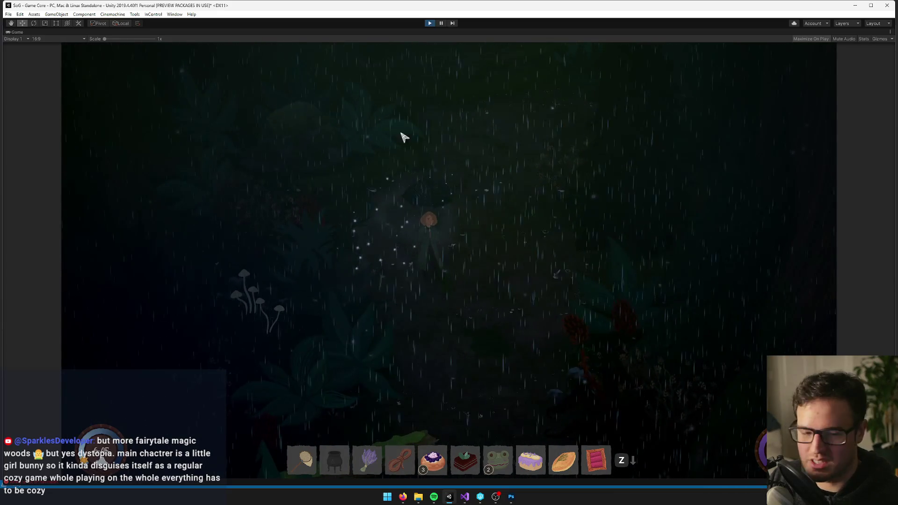
key("d")
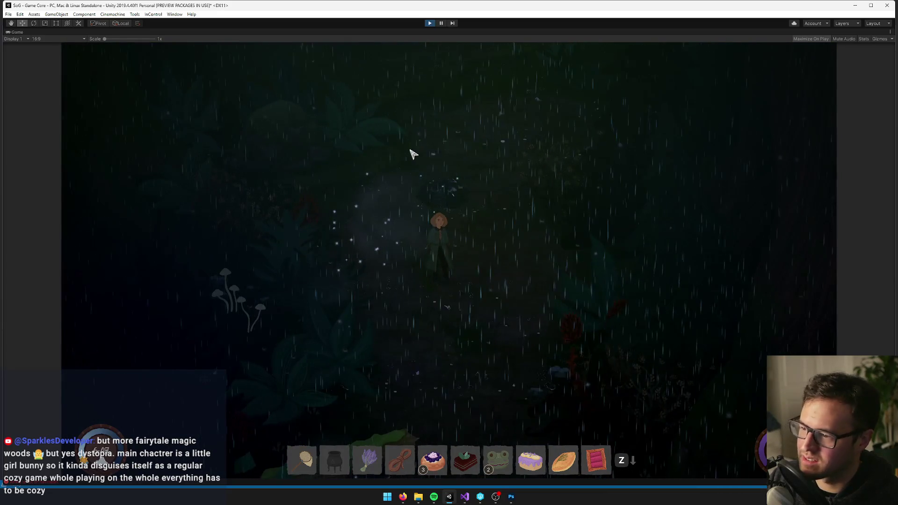
key("s")
key("a")
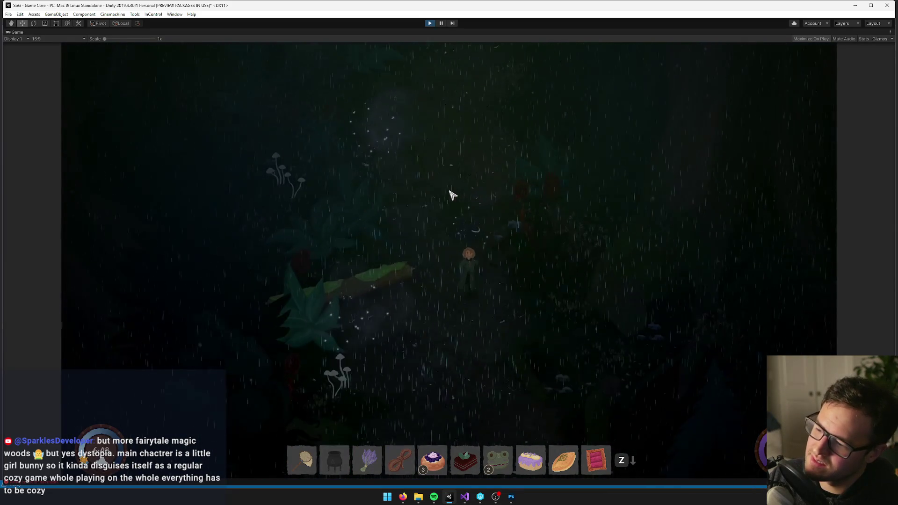
key("s")
key("a")
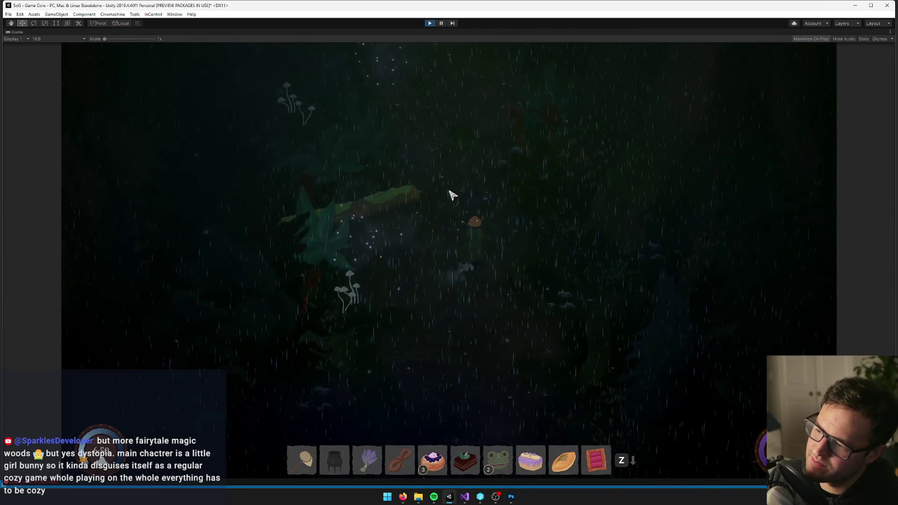
key("d")
key("s")
key("d")
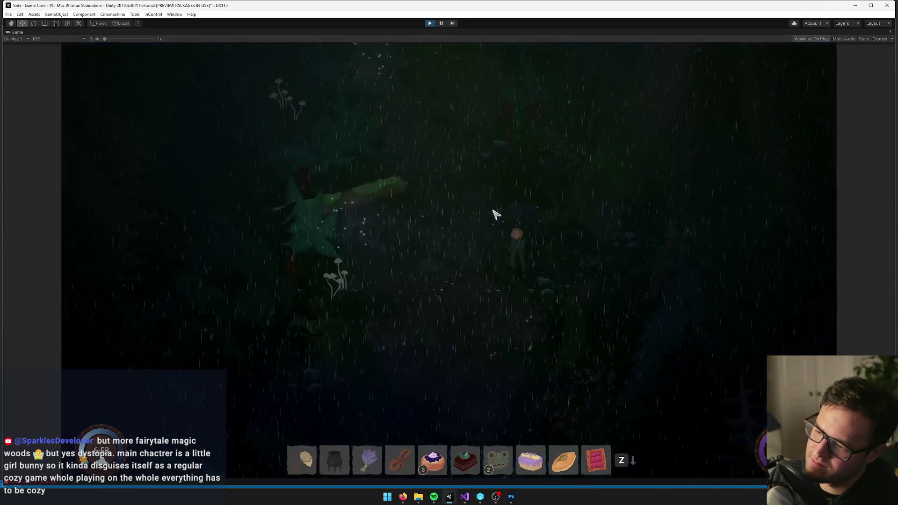
key("a")
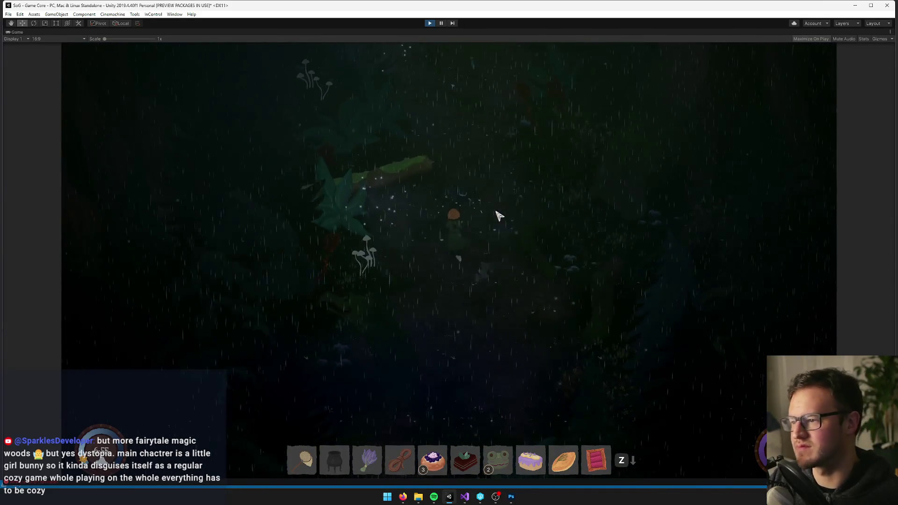
key("w")
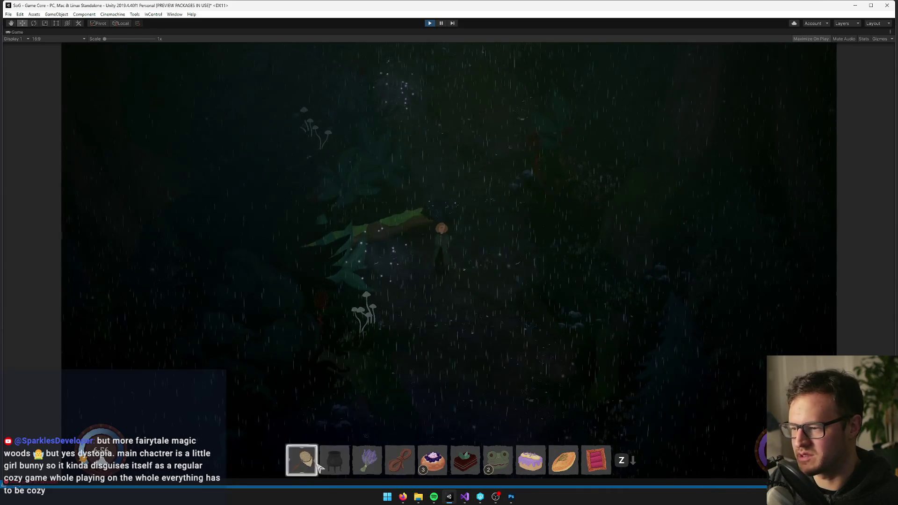
key("a")
Walk up and right collecting Toxic Spores, then stop the play test
key("w")
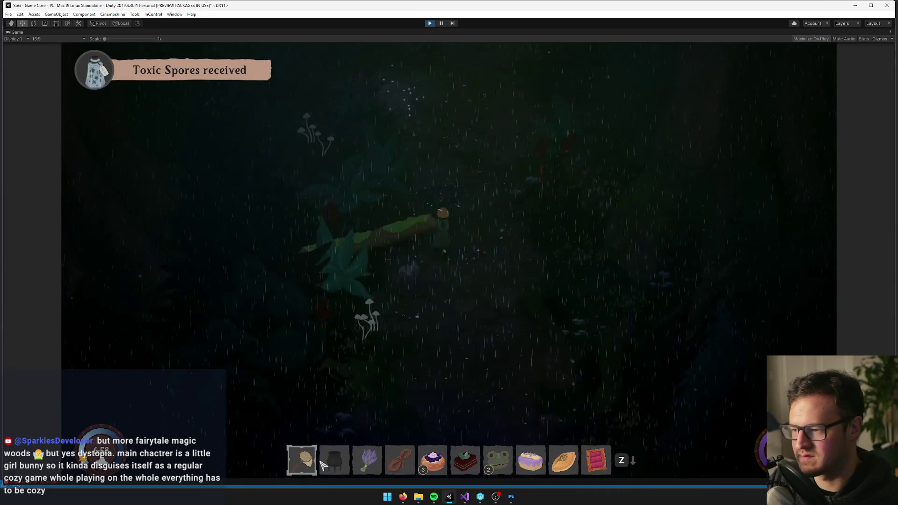
key("w")
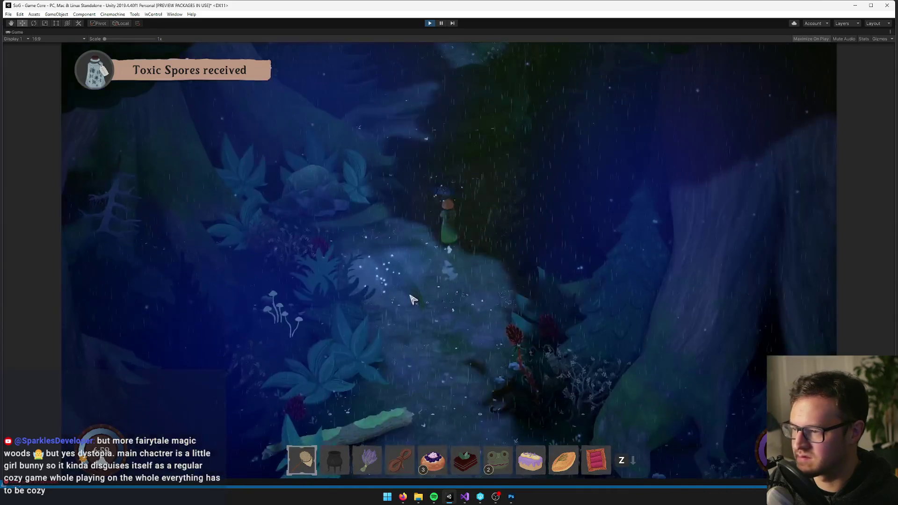
key("w")
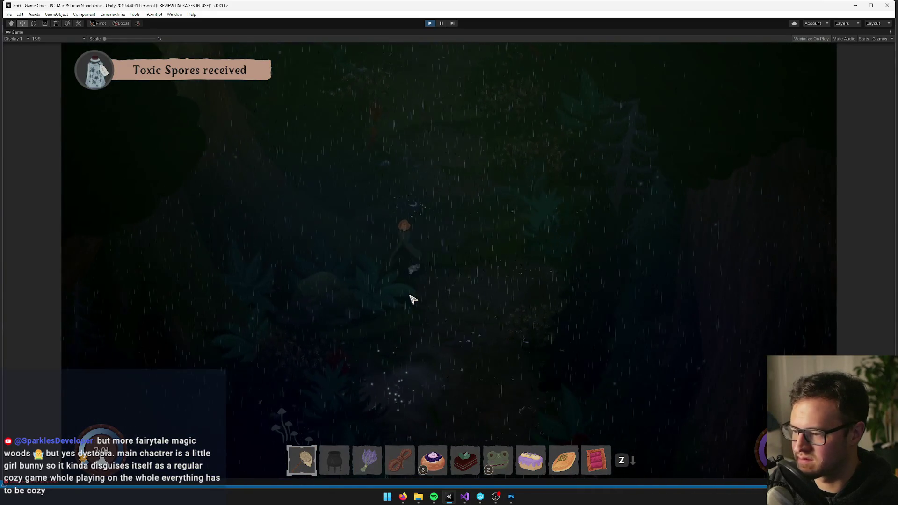
key("d")
key("d")
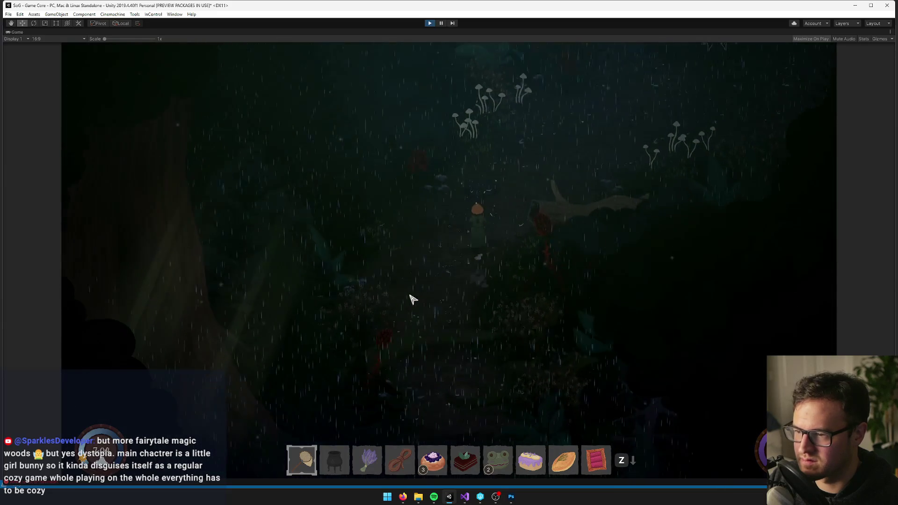
key("w")
key("d")
key("w")
key("d")
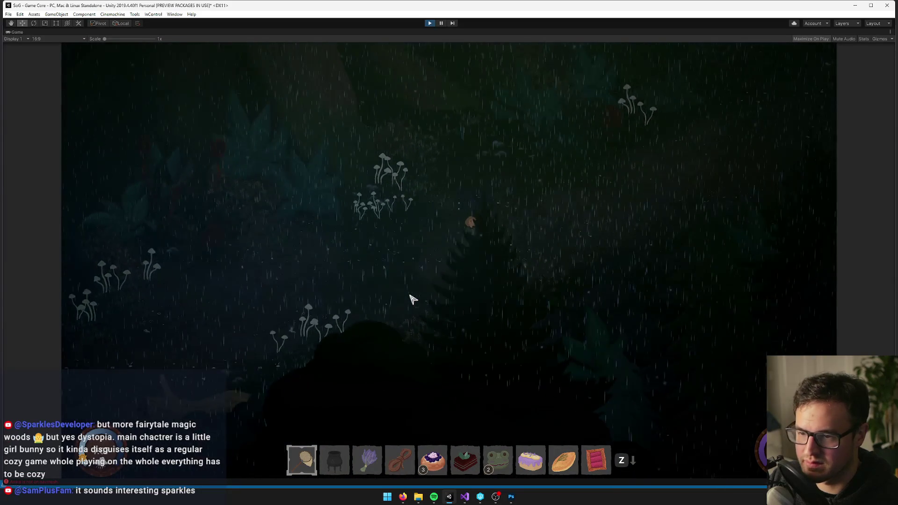
key("w")
key("d")
key("w")
key("d")
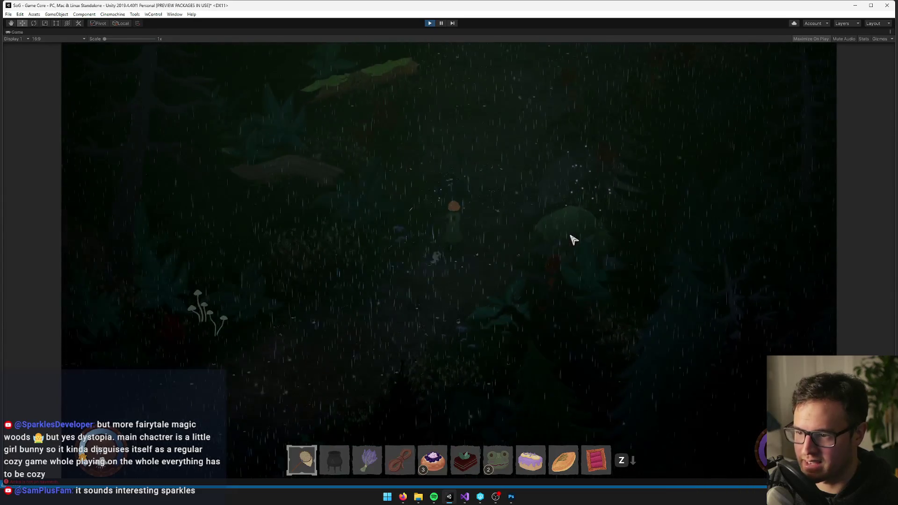
key("w")
key("d")
key("w")
key("d")
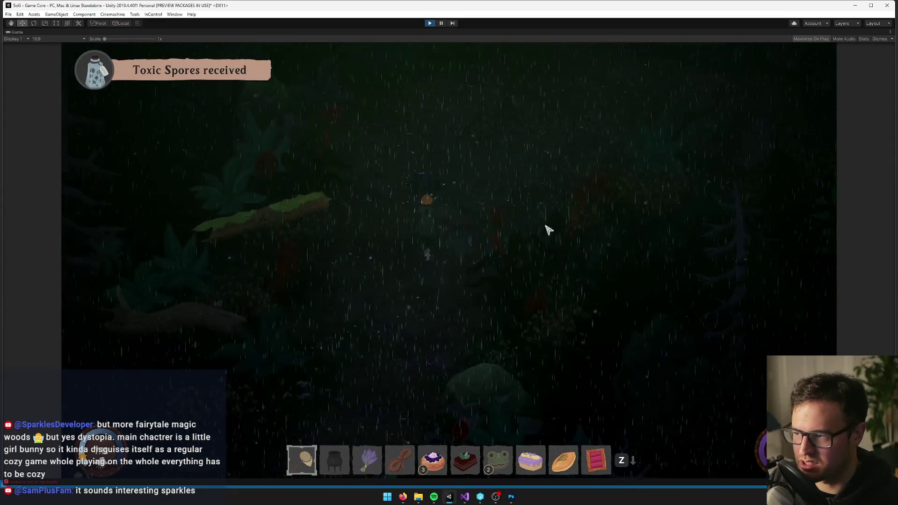
key("w")
key("d")
key("d")
left_click(430, 23)
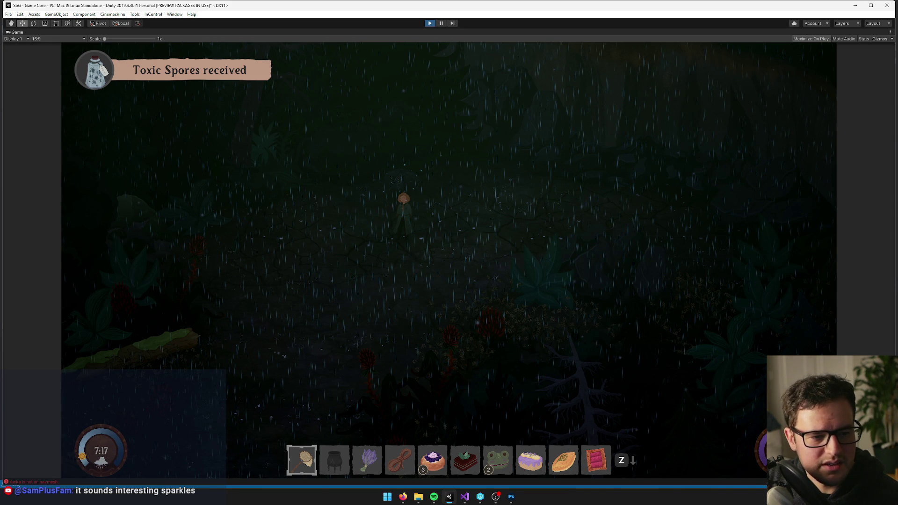
key("ctrl+p")
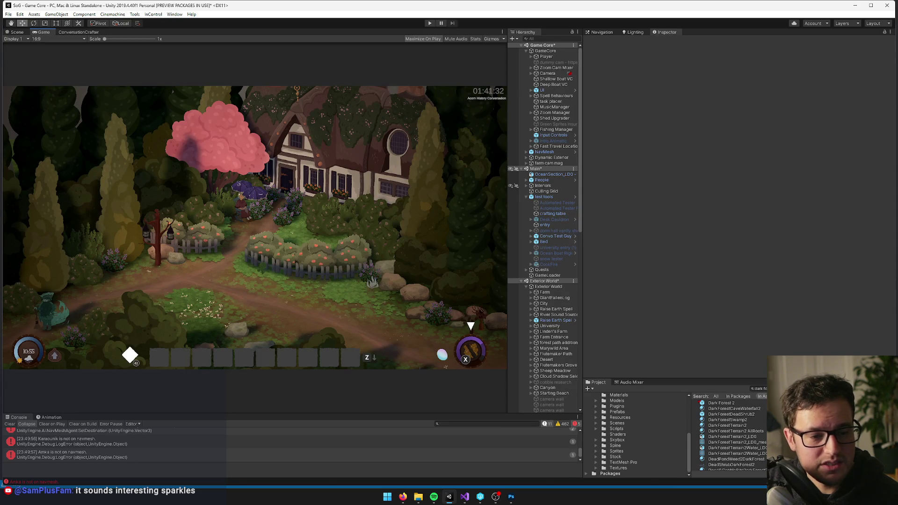
Bring the Jac Nov/Dec Playtest Google Sheets window in Firefox to the front
key("alt+Tab")
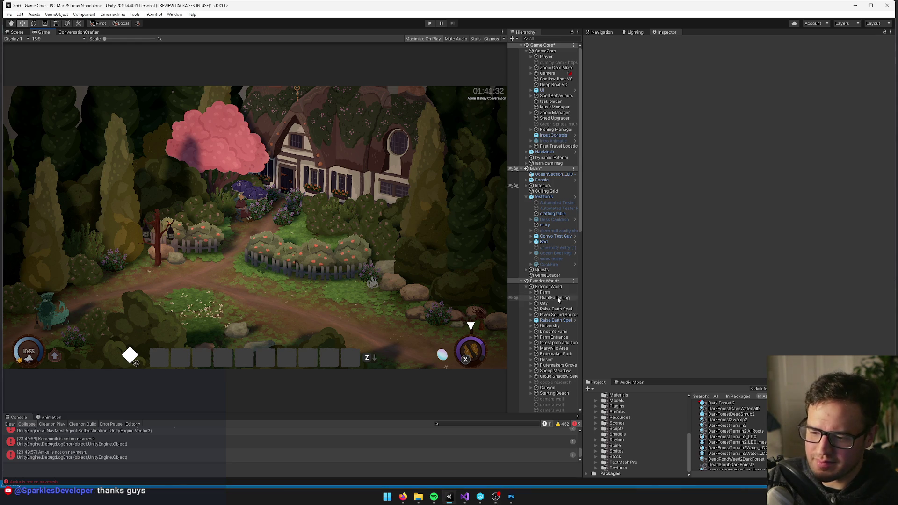
mouse_move(402, 496)
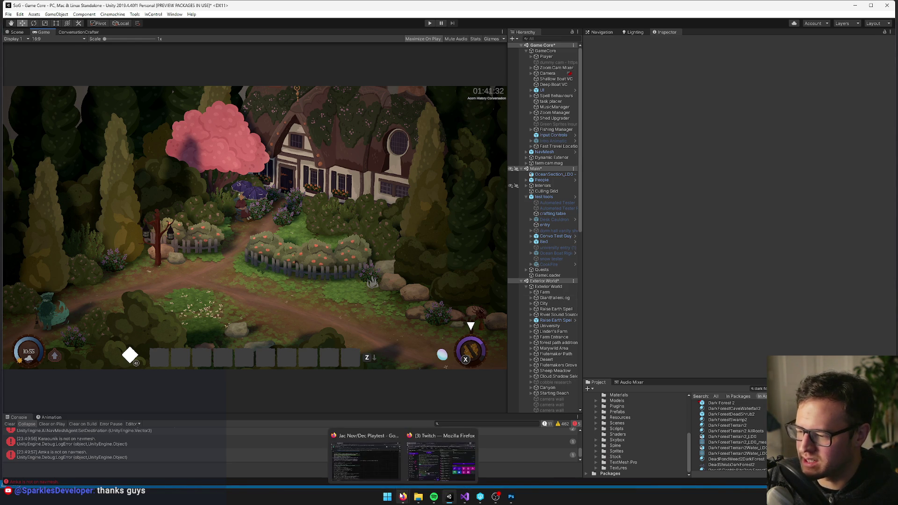
left_click(371, 462)
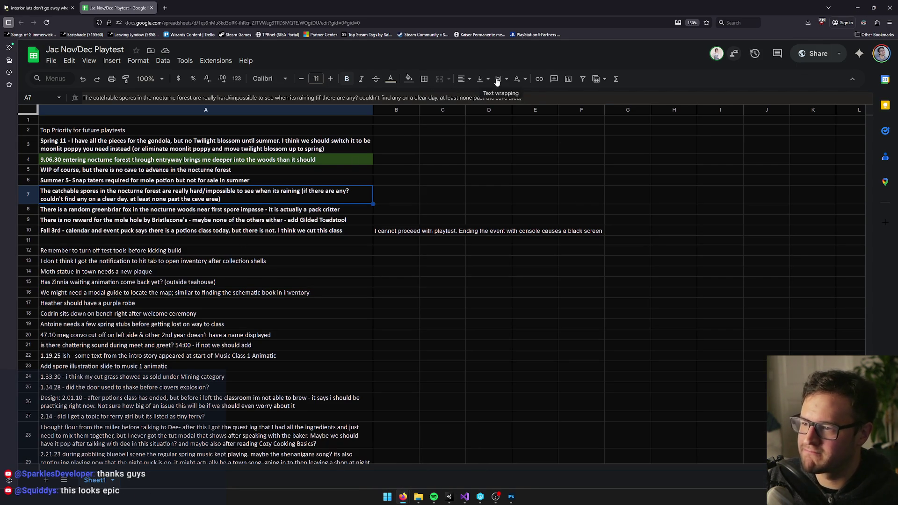
Fill cell A7 green, trying a lighter shade before settling on a darker green
left_click(408, 79)
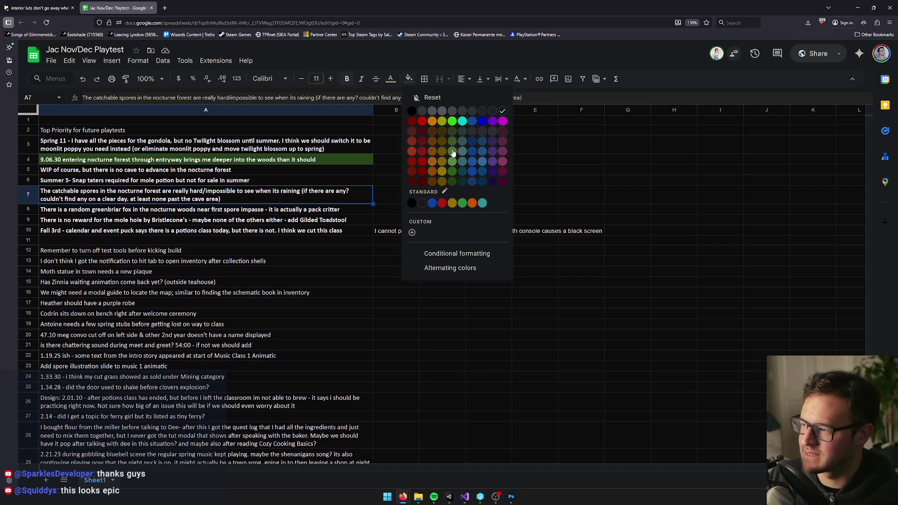
left_click(452, 153)
left_click(409, 80)
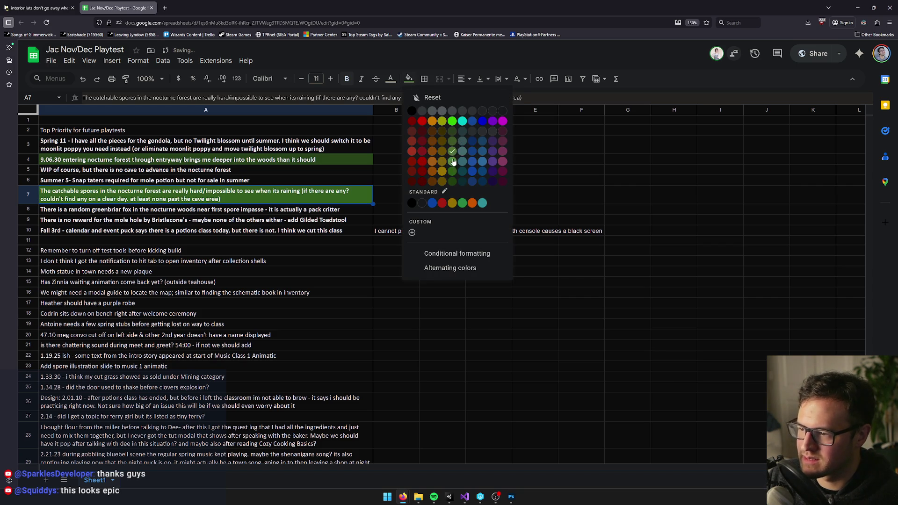
left_click(451, 161)
left_click(409, 80)
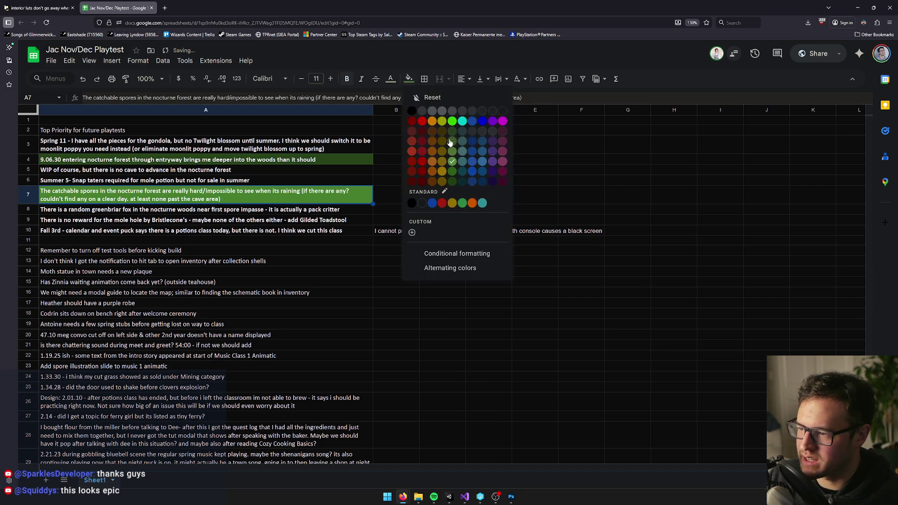
left_click(451, 143)
Select cell A8 and minimize Firefox to return to Unity
left_click(218, 220)
left_click(169, 211)
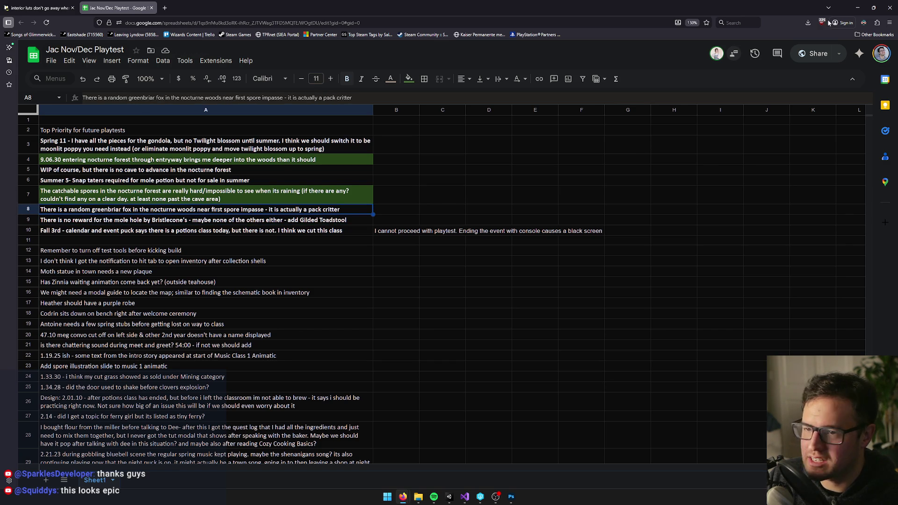
left_click(857, 8)
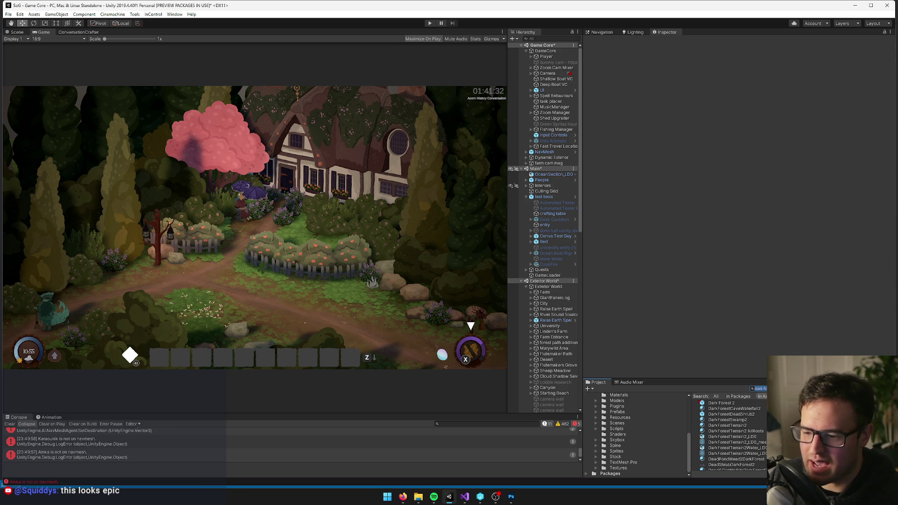
Find the Dark Forest prefab by searching 'dark fo' and open it in the Scene view
type("dark fo")
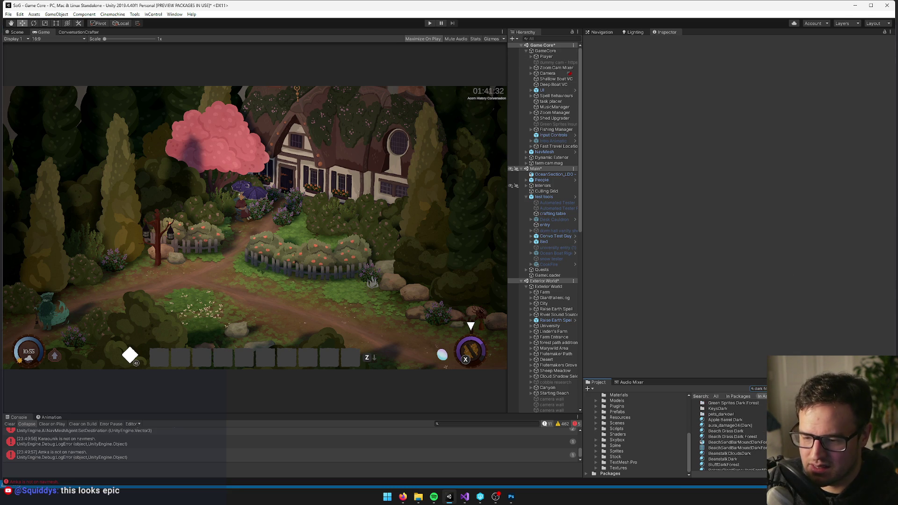
scroll(726, 426, "down", 3)
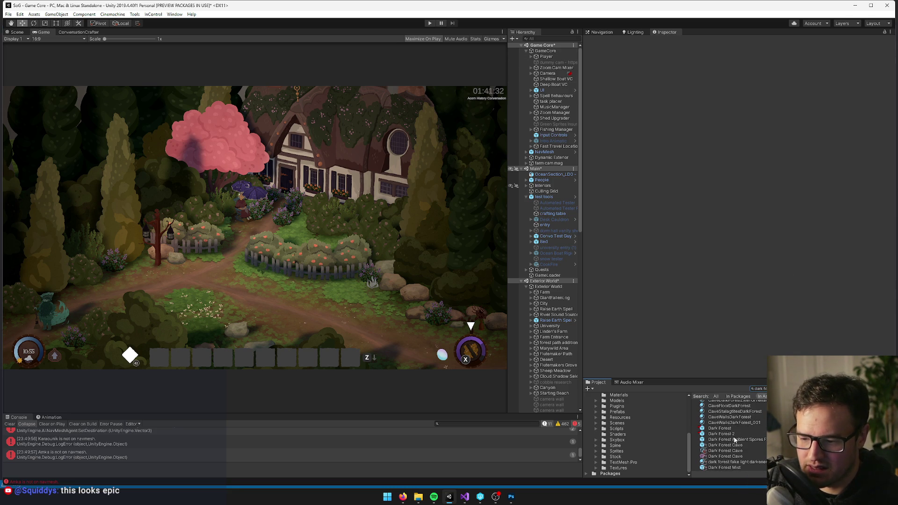
left_click(720, 428)
left_click(711, 63)
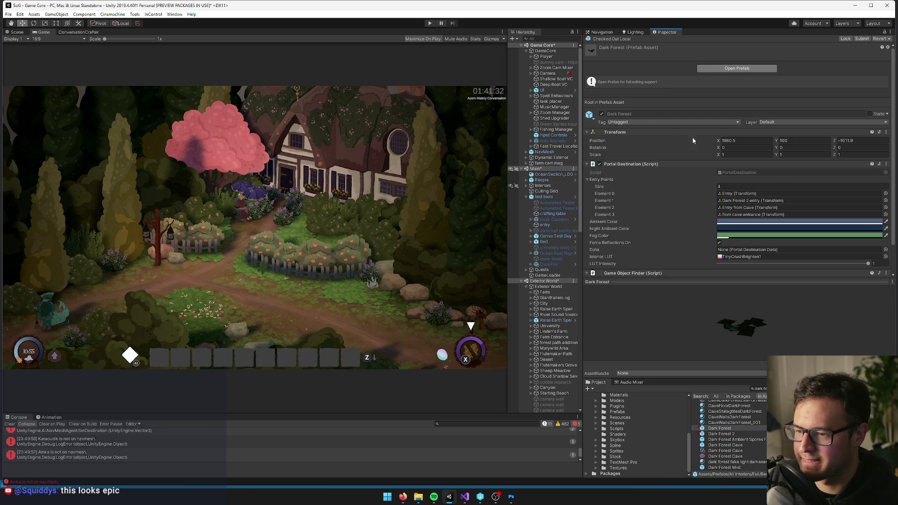
left_click(738, 69)
left_click(17, 32)
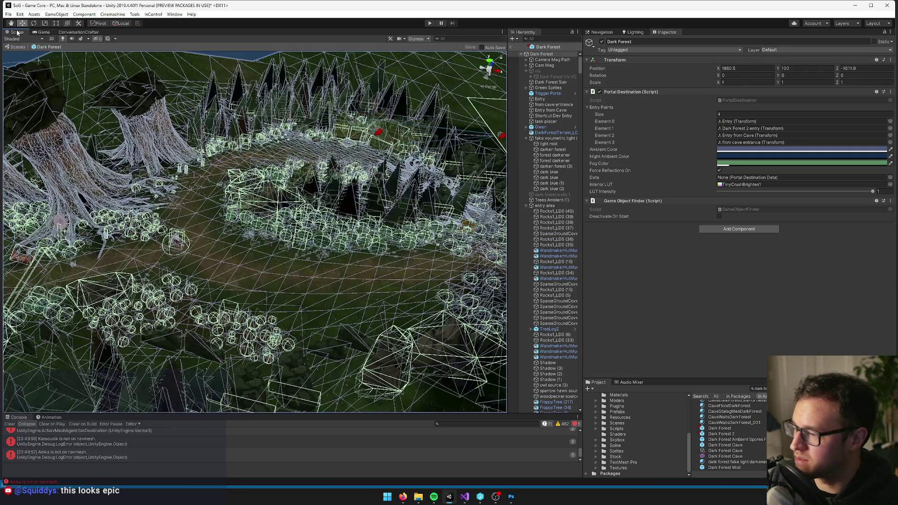
Search the Hierarchy for 'pack' and frame the view on the Wild Pack Critter
left_click(555, 217)
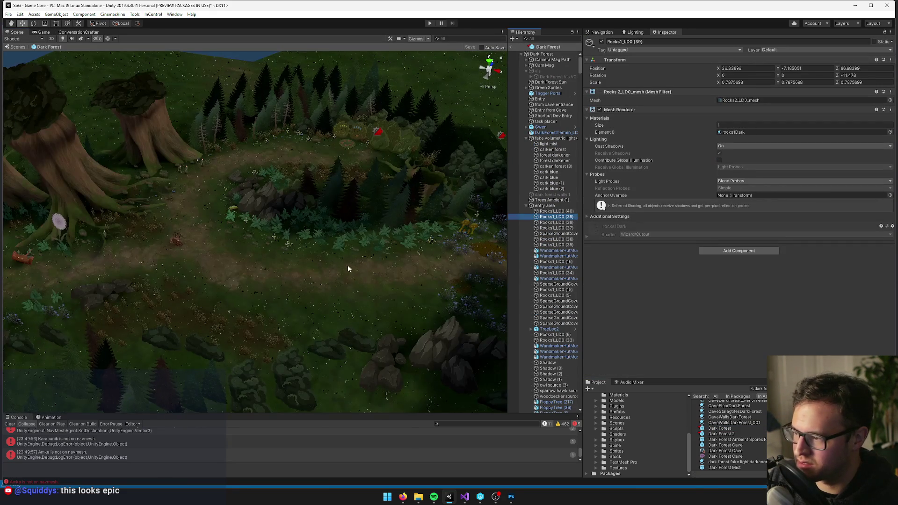
left_click(544, 39)
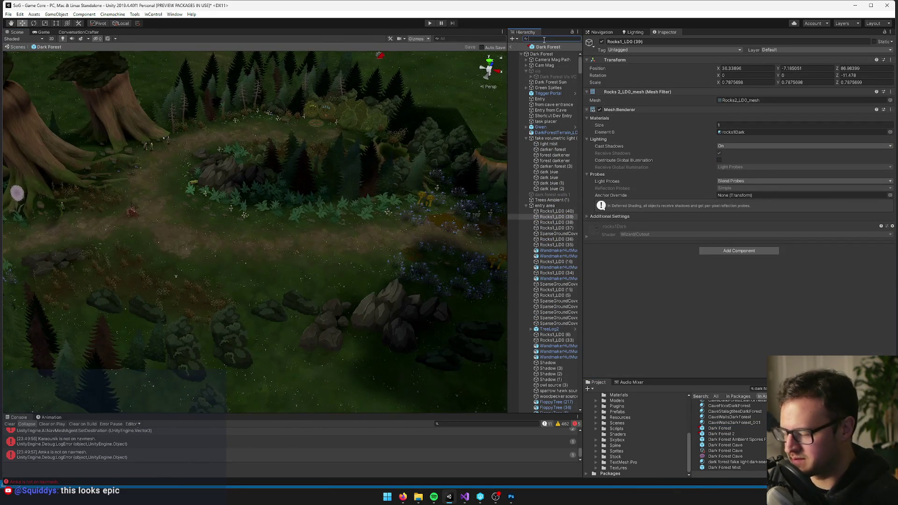
type("pack")
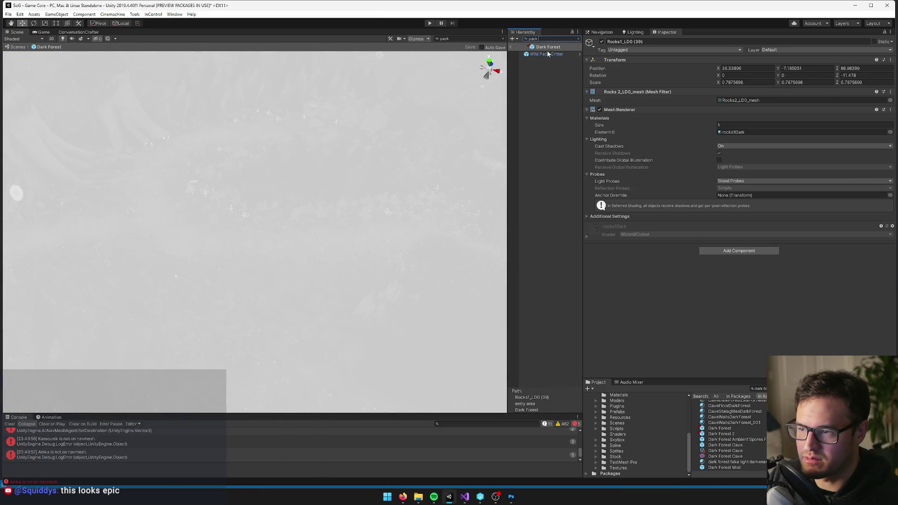
left_click(548, 54)
left_click(579, 38)
key("f")
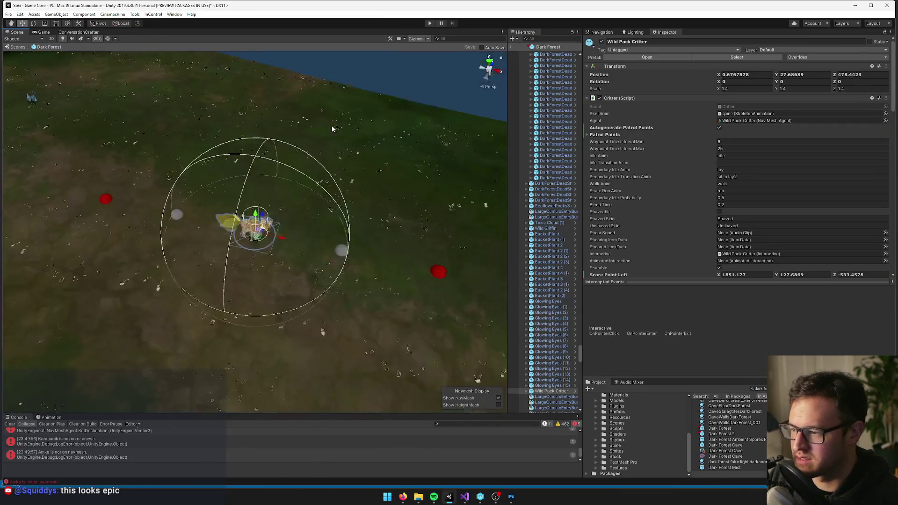
scroll(361, 125, "up", 5)
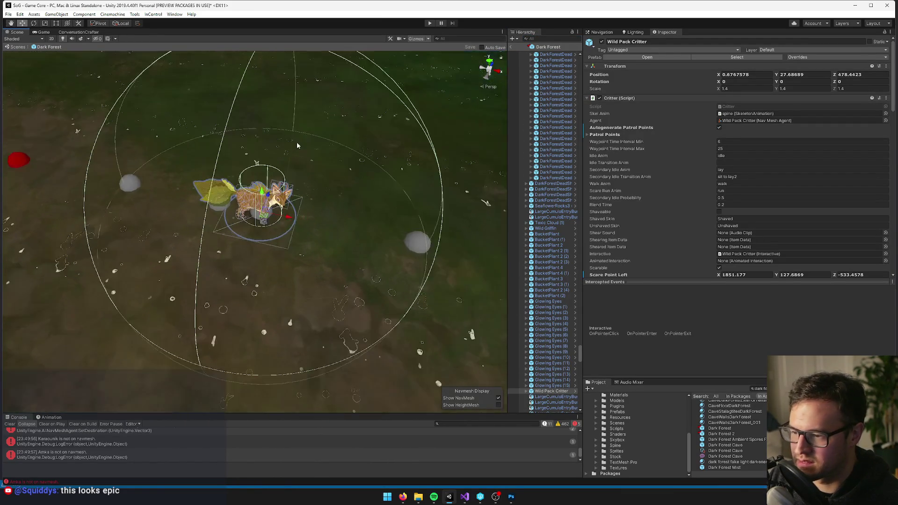
left_click_drag(296, 145, 319, 128)
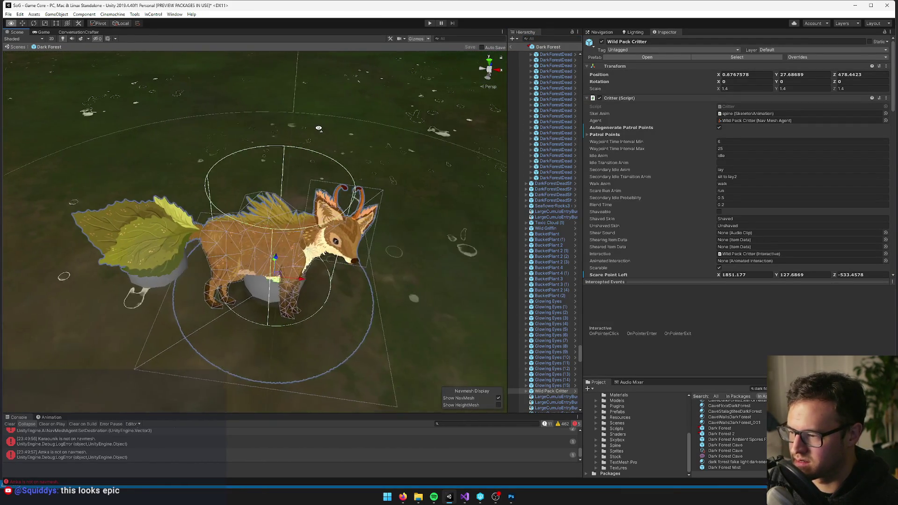
Search the Project for 'pack c' and select Pack Critter Back.json to view its data
scroll(318, 128, "down", 3)
scroll(804, 155, "down", 5)
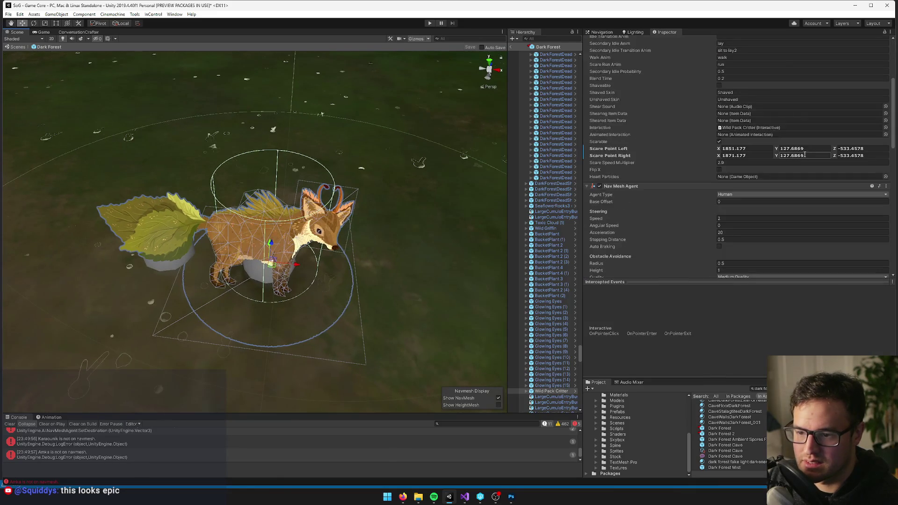
scroll(795, 154, "down", 10)
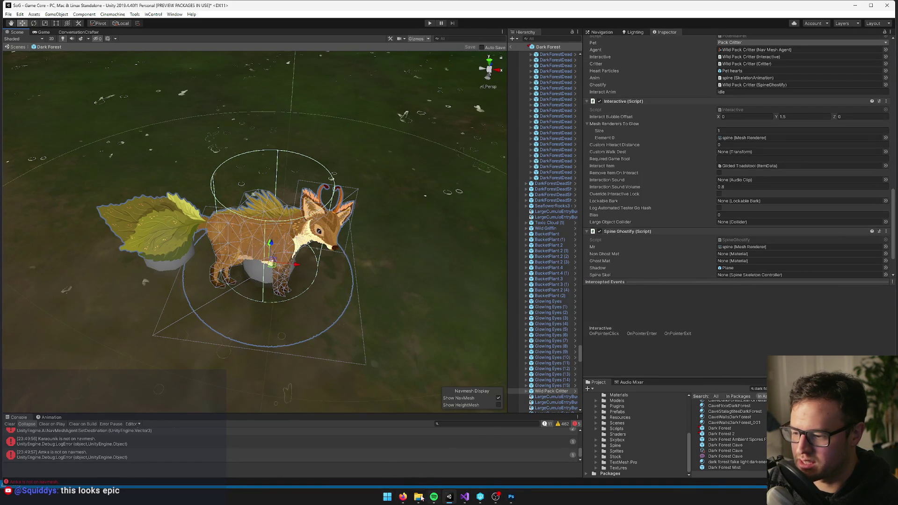
type("pack c")
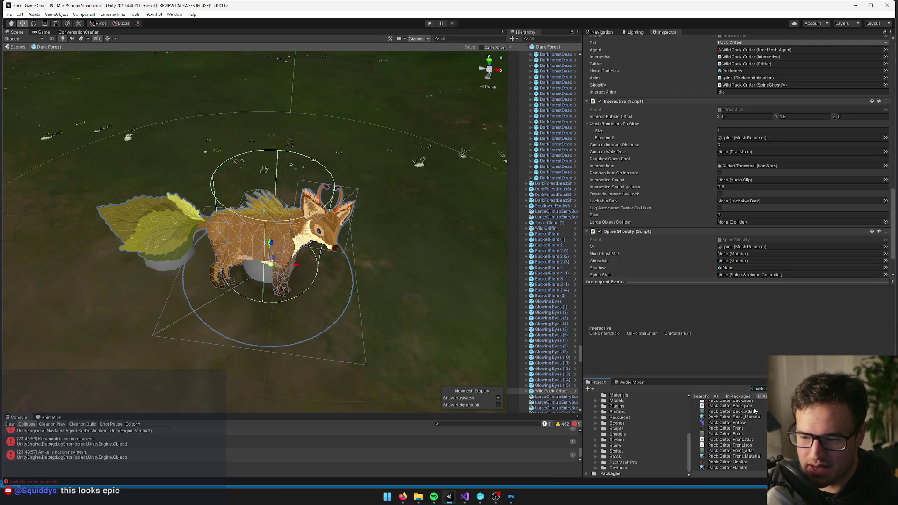
left_click(753, 406)
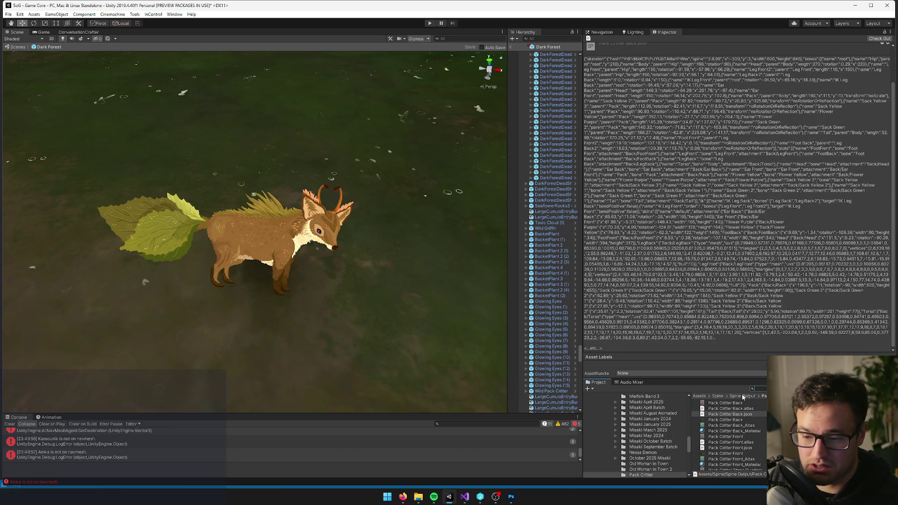
Close the playtest bug reports window and open the Pack Critter folder in Spine Projects
mouse_move(418, 496)
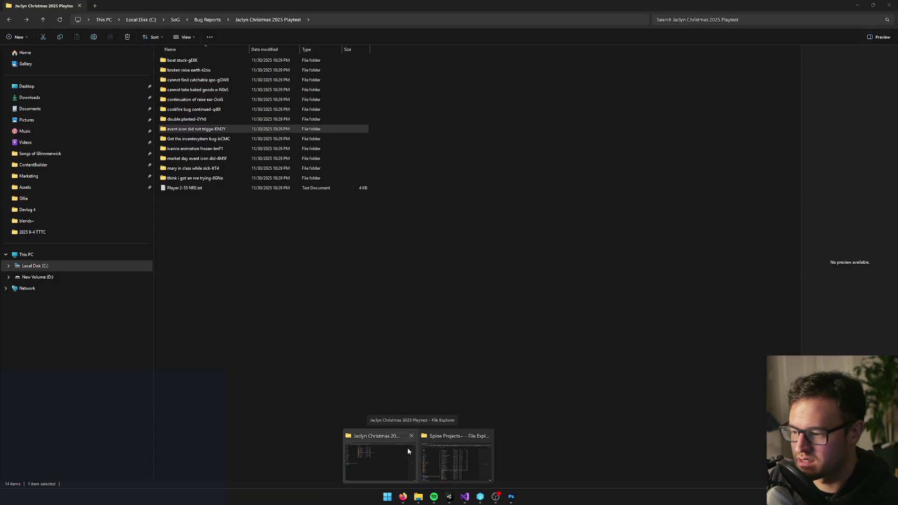
left_click(411, 436)
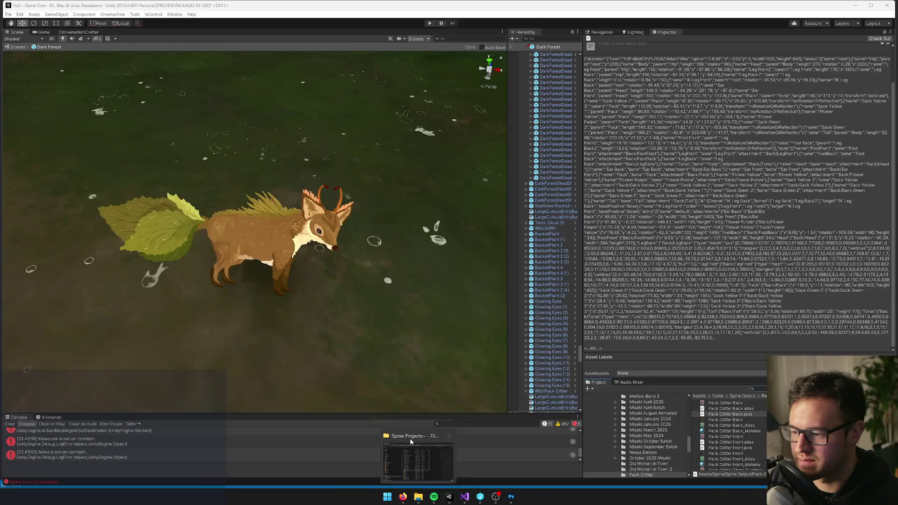
left_click(409, 447)
left_click(389, 234)
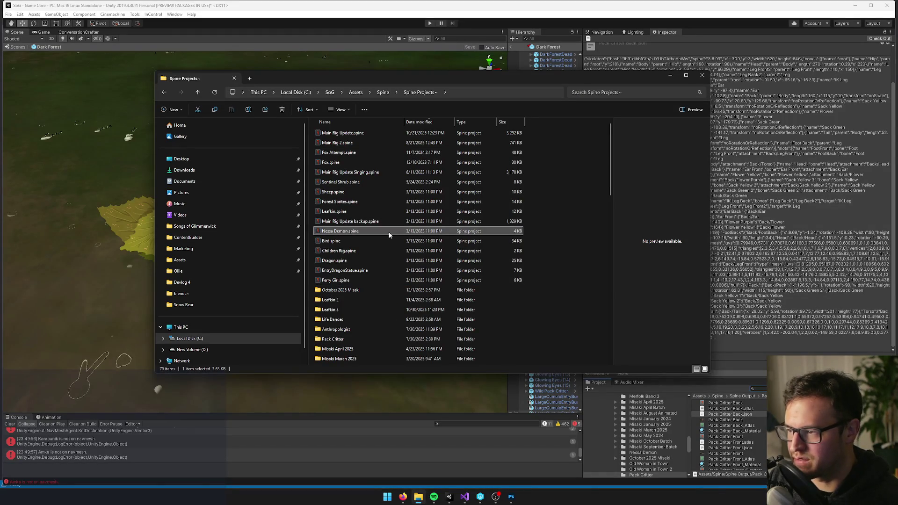
type("pack")
key("Return")
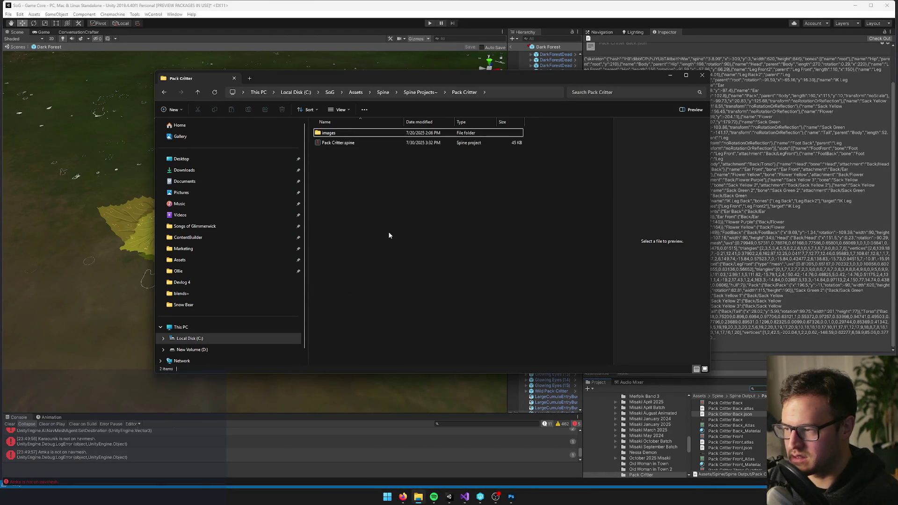
Open Pack Critter.spine in Spine
left_click(41, 32)
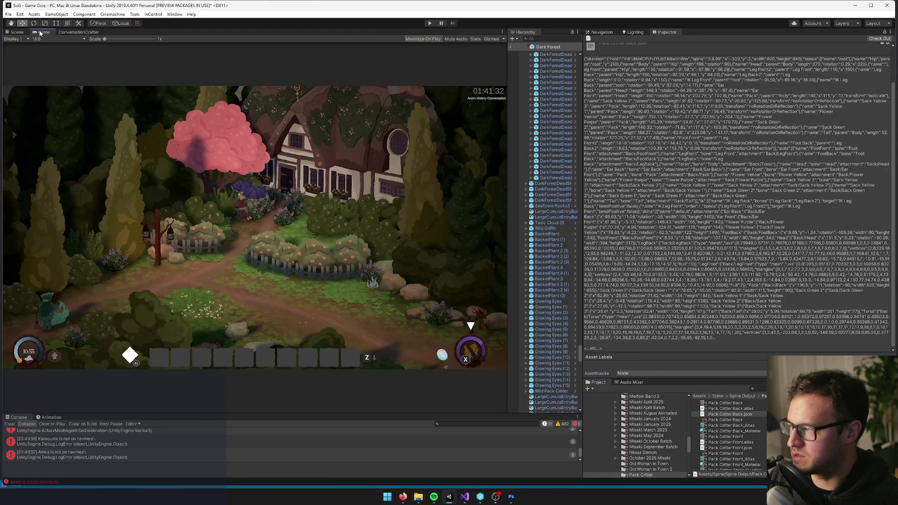
key("alt+Tab")
double_click(347, 143)
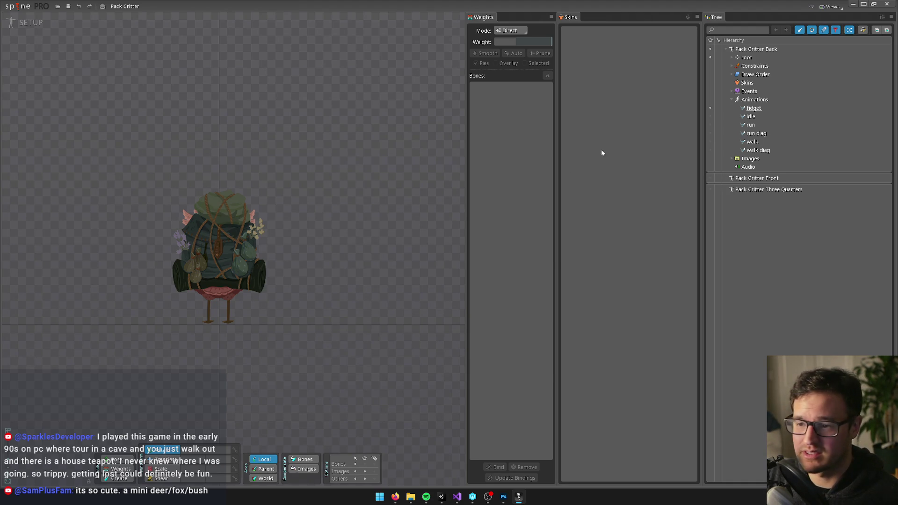
Inspect the Pack Critter Front skeleton's skins, Pack slot and Front image attachments
left_click(720, 179)
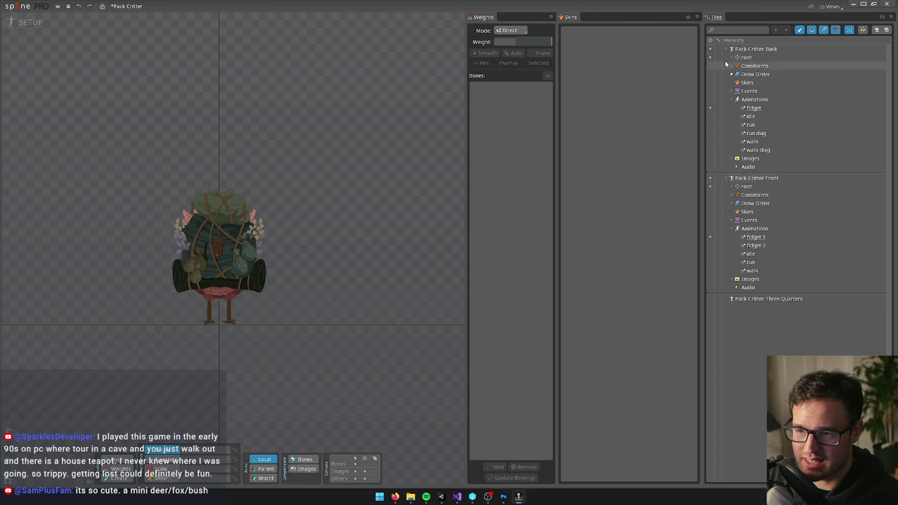
scroll(217, 235, "up", 5)
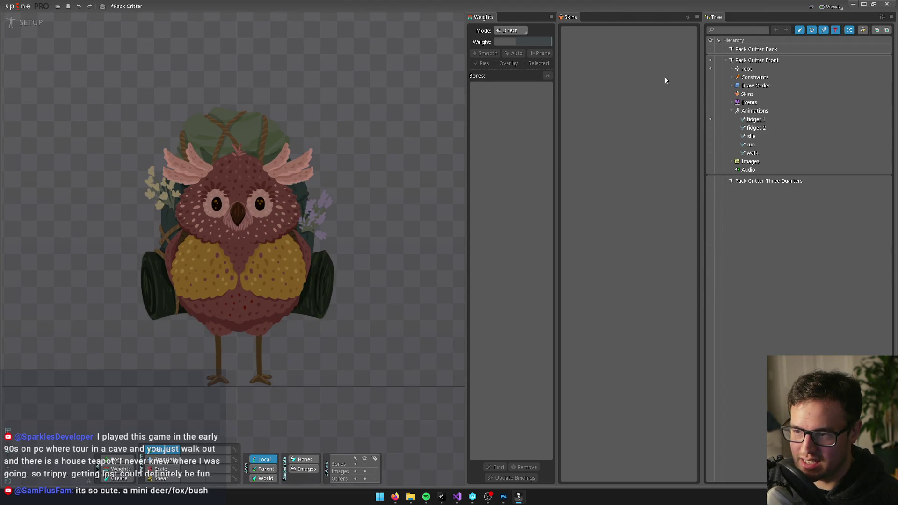
left_click(754, 95)
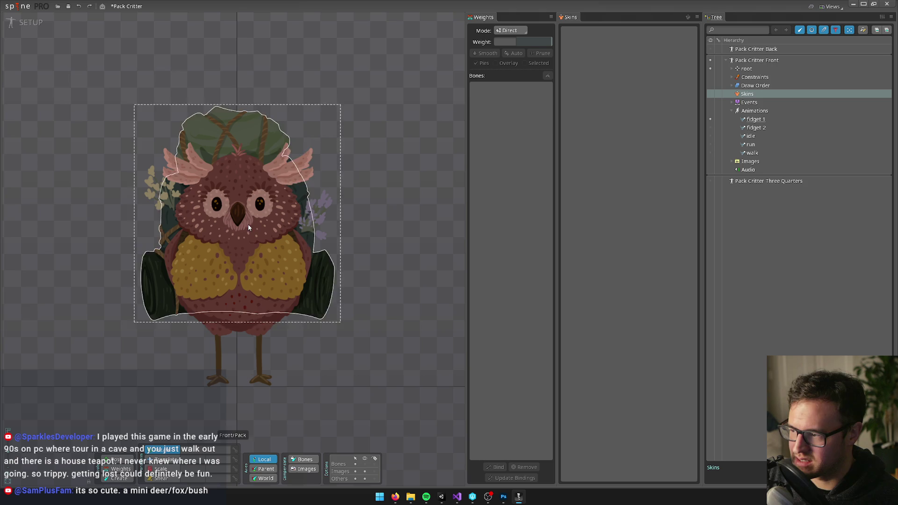
left_click(313, 286)
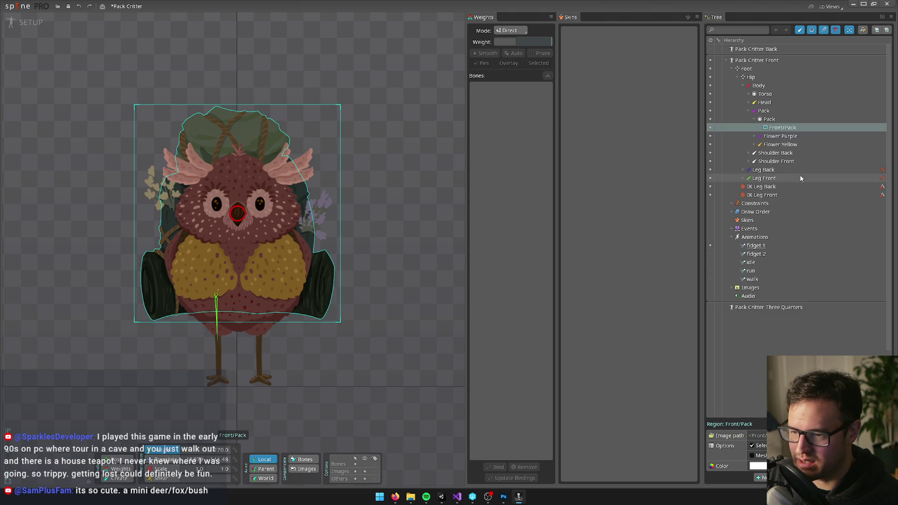
left_click(753, 120)
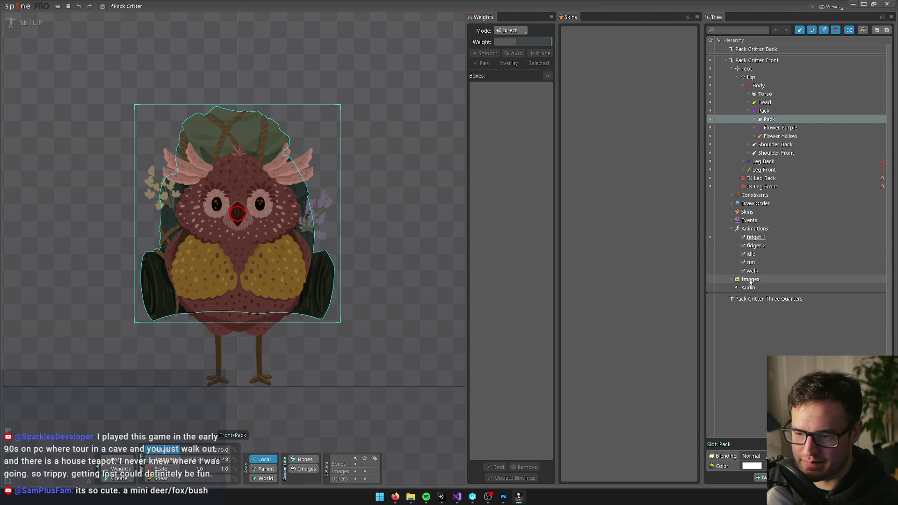
left_click(732, 279)
left_click(737, 288)
left_click(738, 288)
left_click(738, 304)
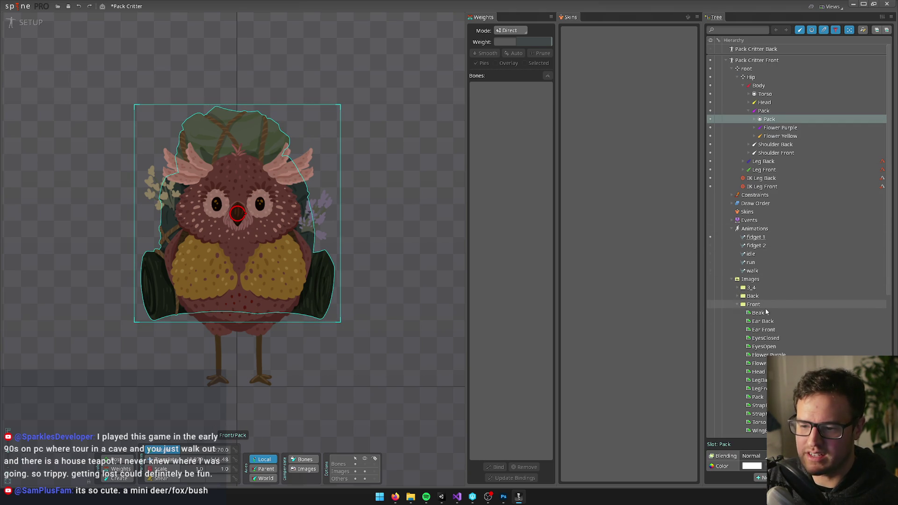
scroll(771, 281, "down", 5)
scroll(772, 280, "up", 5)
left_click(717, 61)
Select Pack Critter Three Quarters and expand its Front, Back and 3_4 image folders
left_click(748, 72)
left_click(726, 72)
left_click(731, 130)
left_click(737, 155)
left_click(737, 147)
left_click(738, 139)
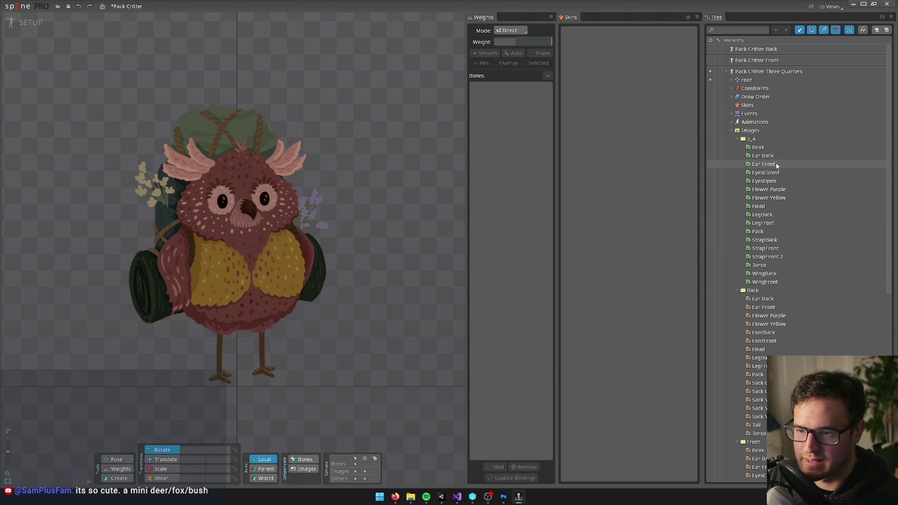
Create a new skin named Wild in the skeleton's Skins section
left_click(733, 131)
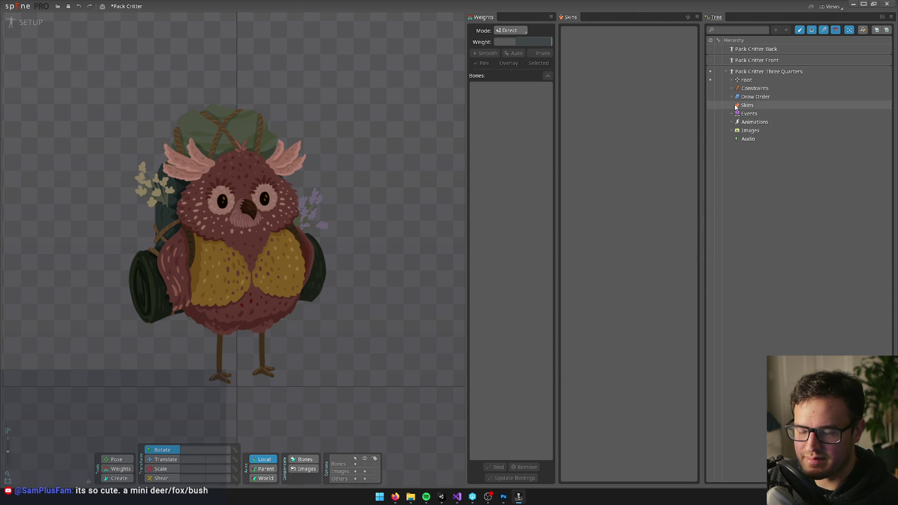
left_click(744, 105)
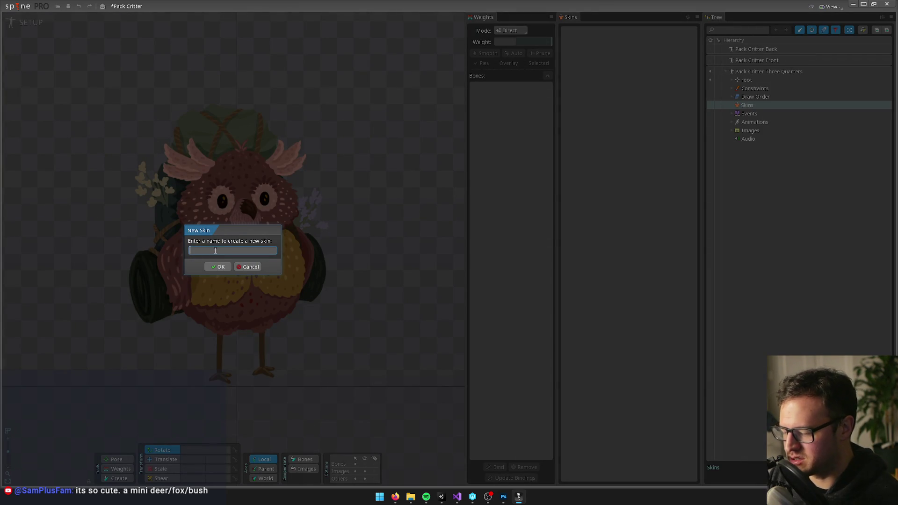
type("Wild")
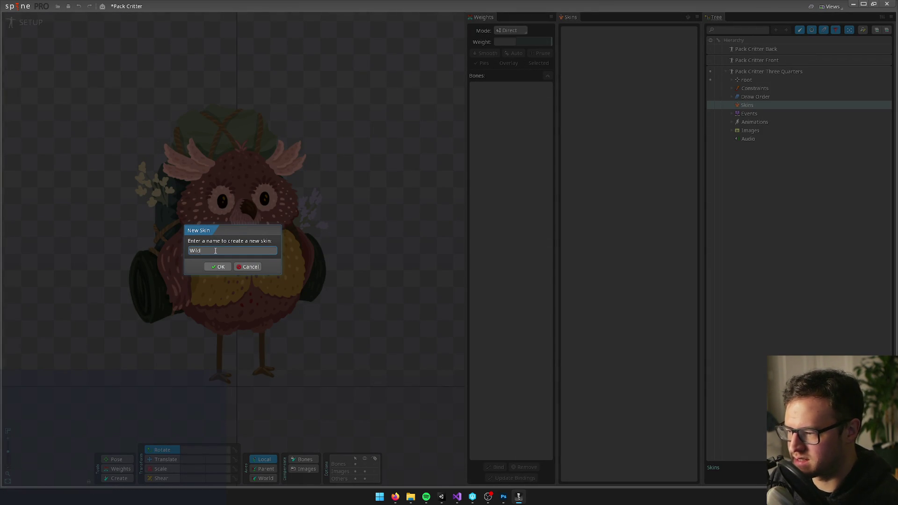
left_click(216, 268)
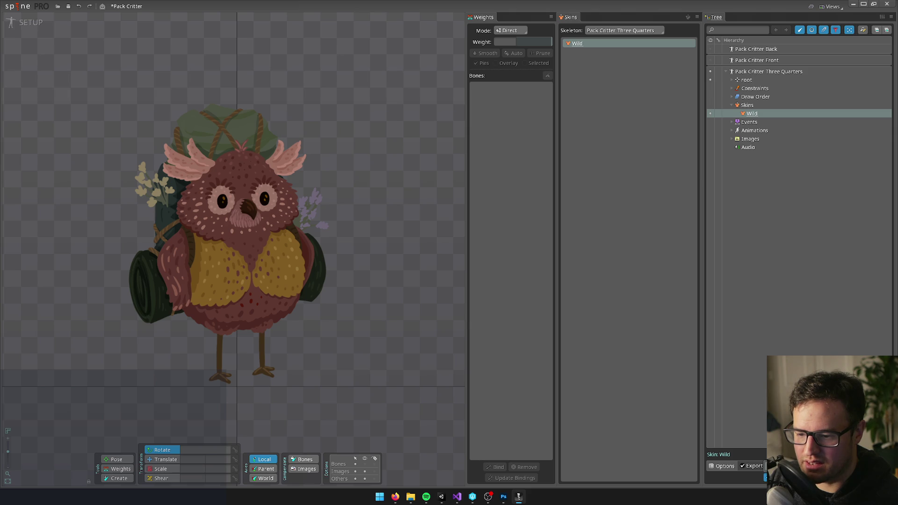
left_click(769, 477)
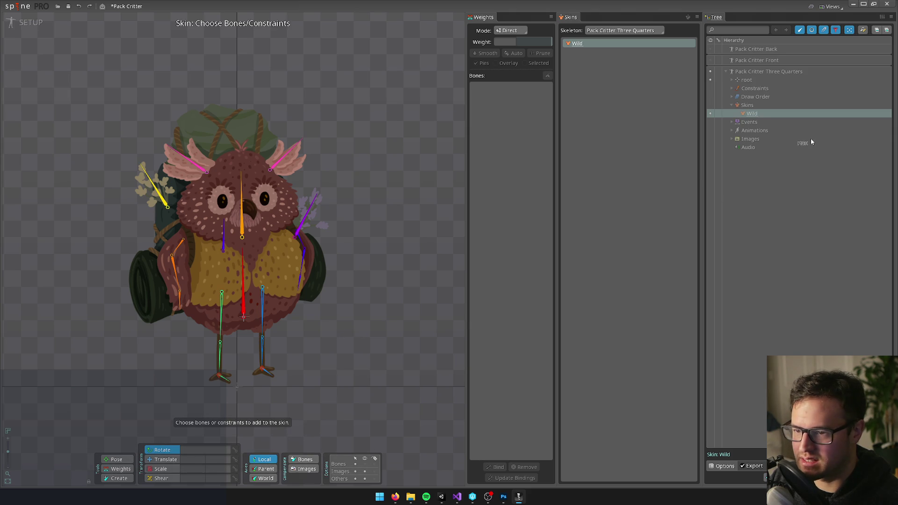
key("Escape")
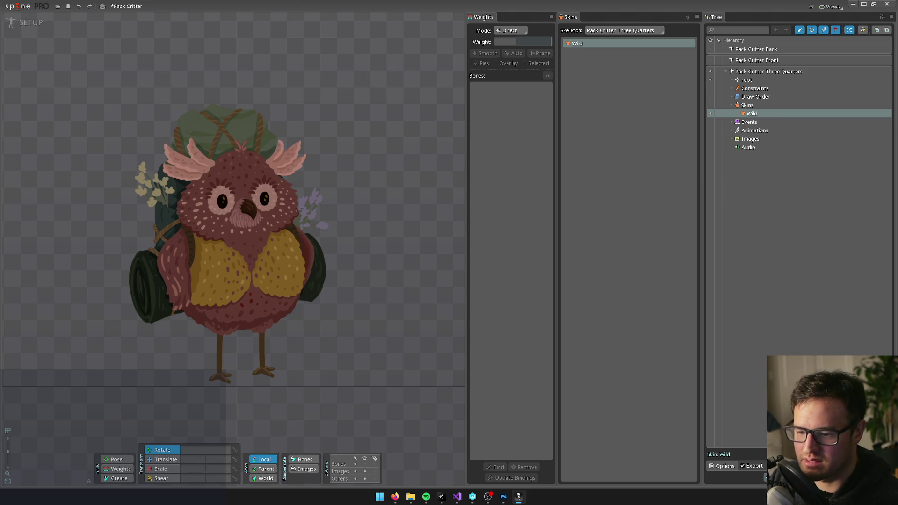
Create a second new skin named Backpack
left_click(748, 106)
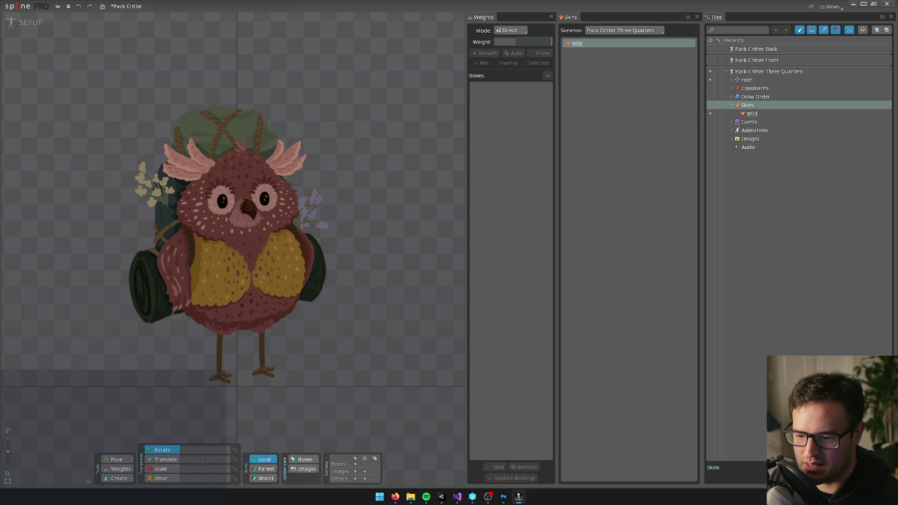
left_click(772, 477)
type("Backpack")
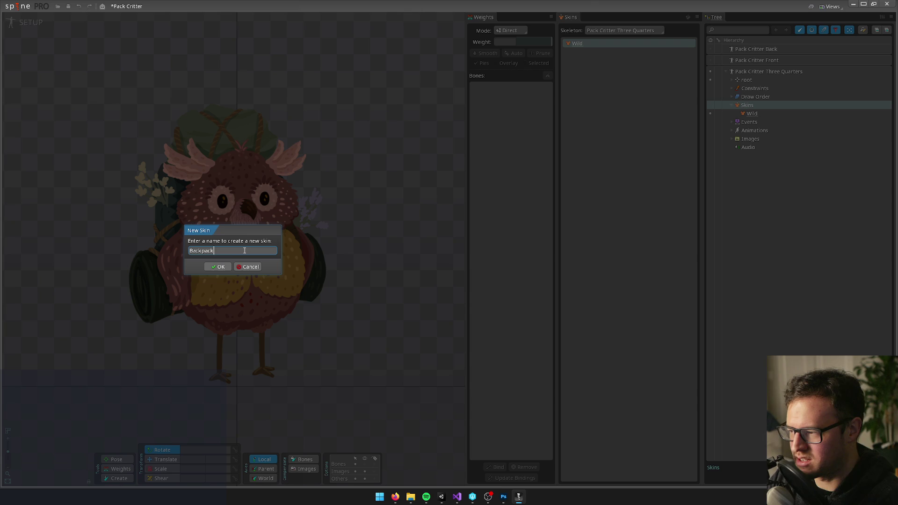
left_click(223, 267)
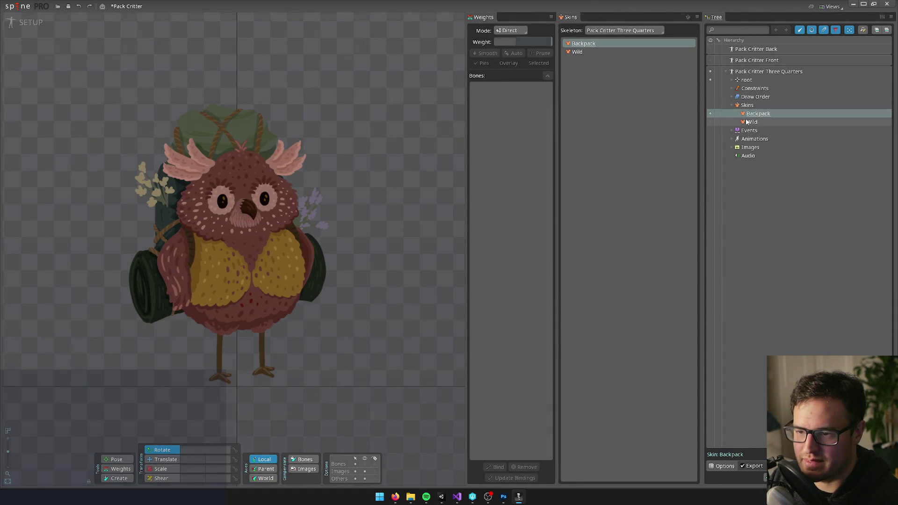
Make Wild the active skin and select the critter's backpack attachment
left_click(719, 119)
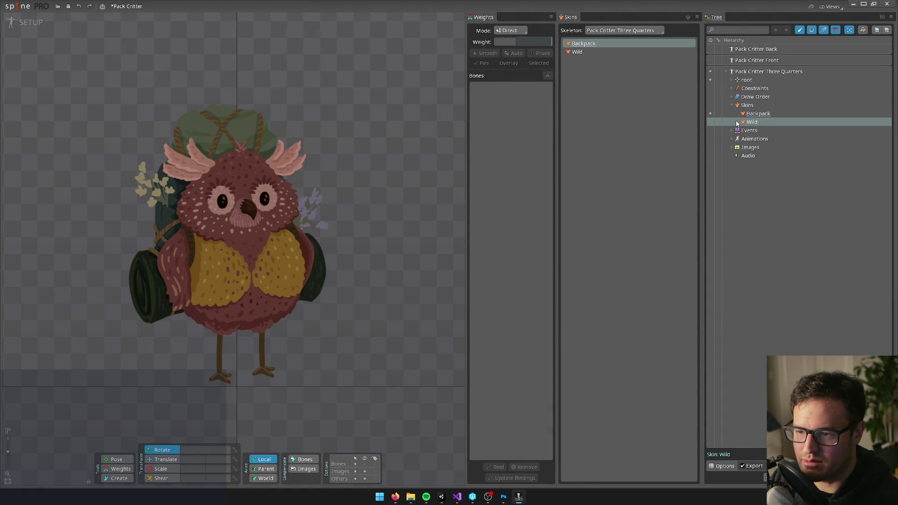
left_click(710, 122)
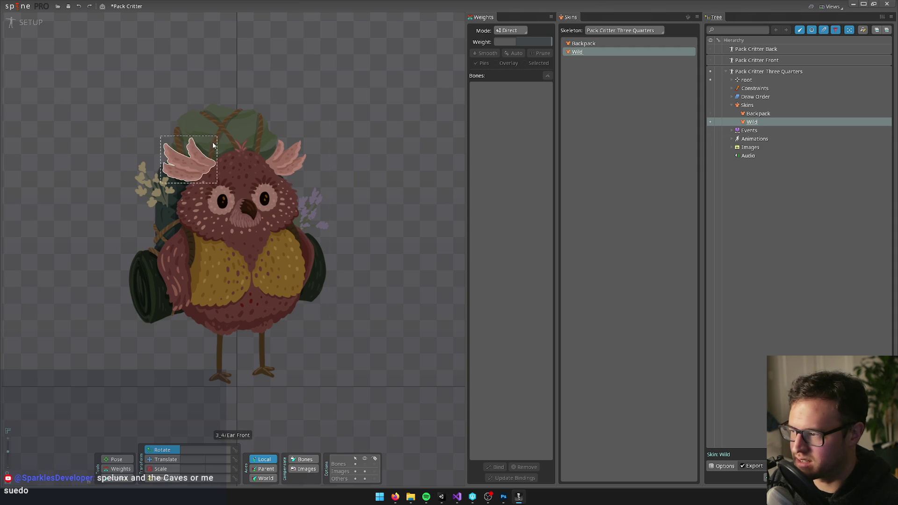
left_click(221, 125)
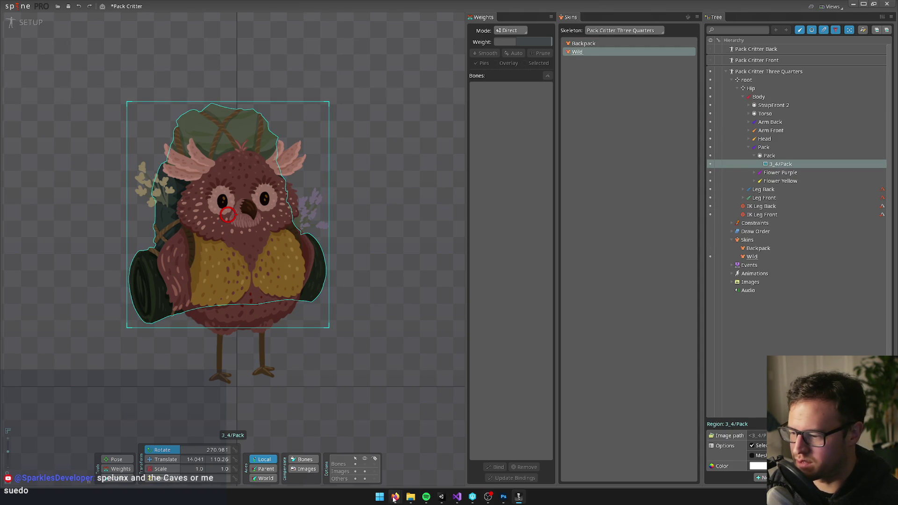
Launch a second File Explorer window by searching 'explo' from the Start menu
left_click(411, 496)
left_click(419, 206)
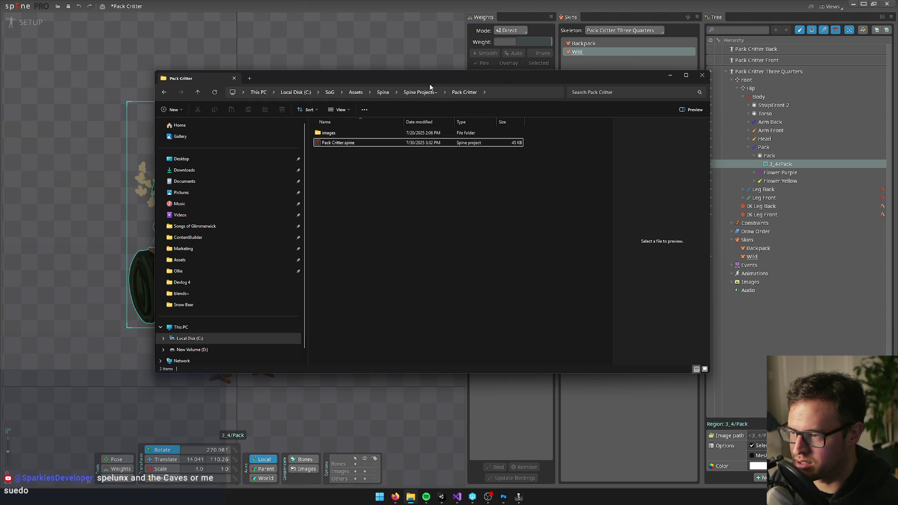
left_click(380, 496)
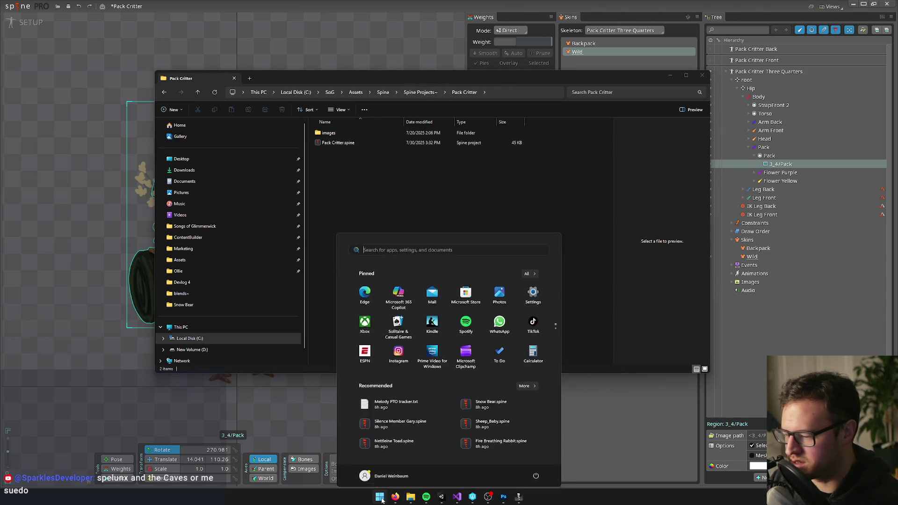
type("explo")
key("Return")
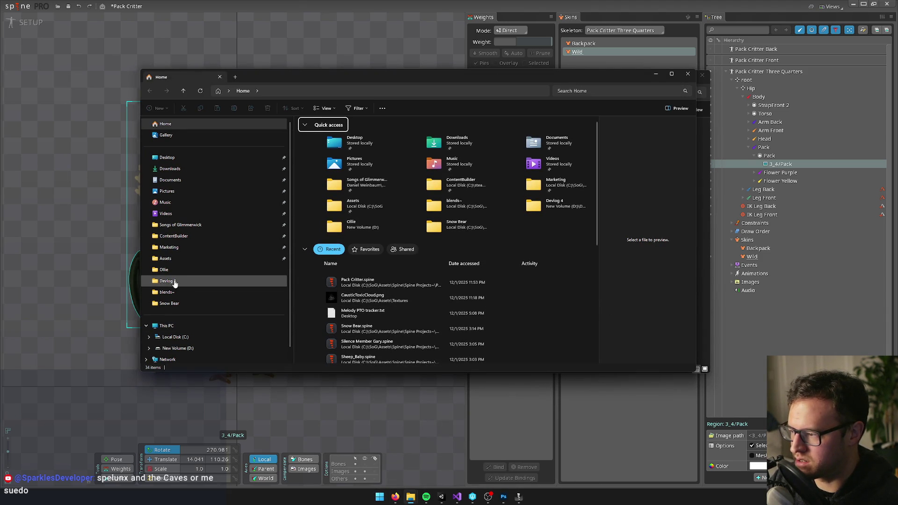
Browse from Assets through Plugins into the Spine folder and open Spine Projects~
left_click(166, 259)
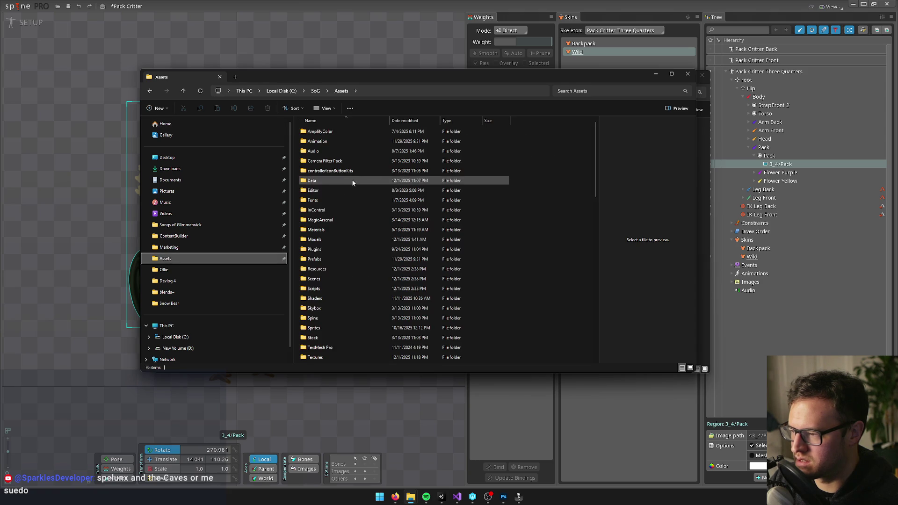
left_click(344, 298)
scroll(344, 296, "down", 5)
left_click(344, 295)
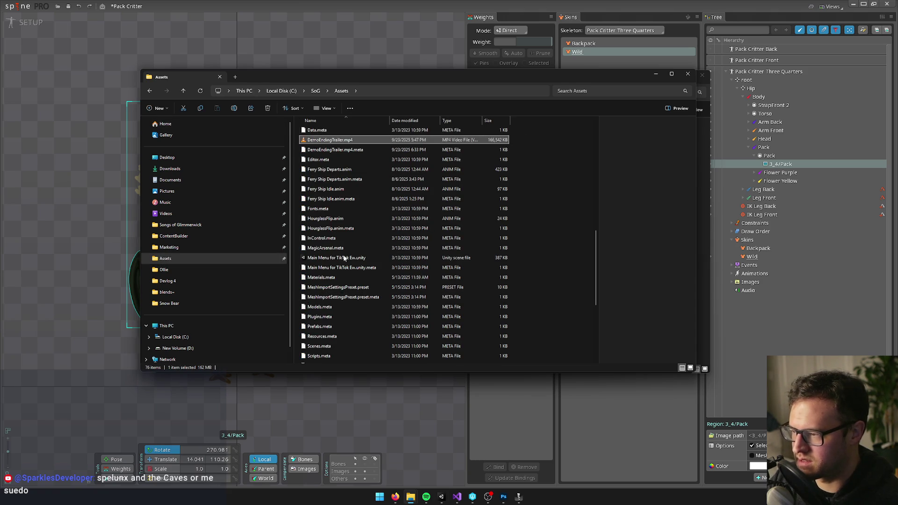
scroll(341, 262, "up", 5)
left_click(328, 210)
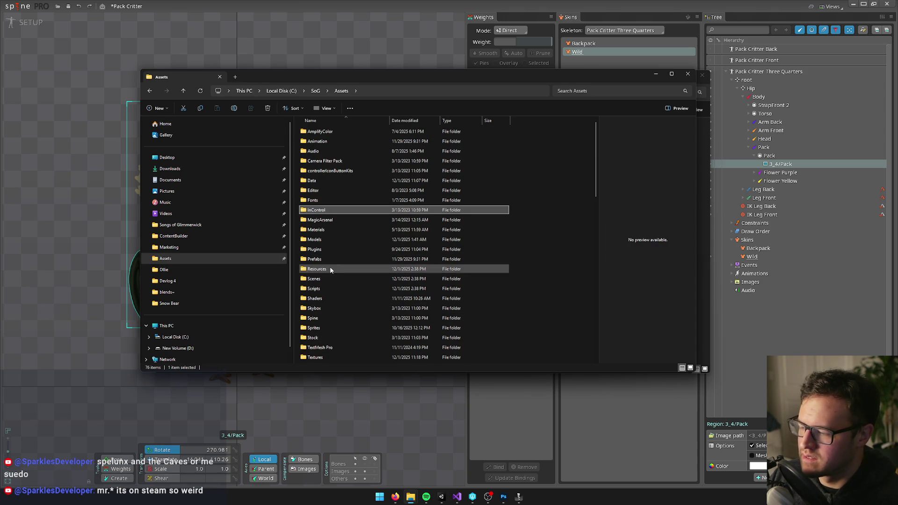
left_click(331, 251)
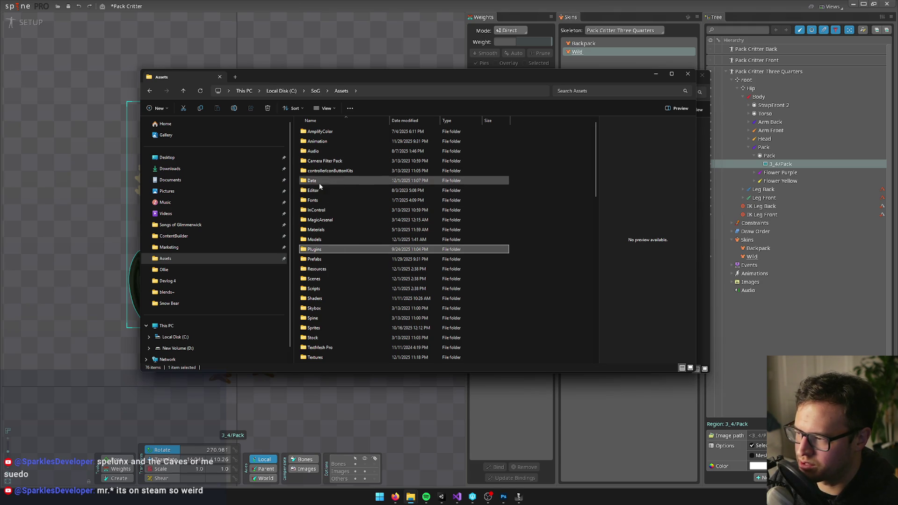
double_click(317, 318)
double_click(334, 161)
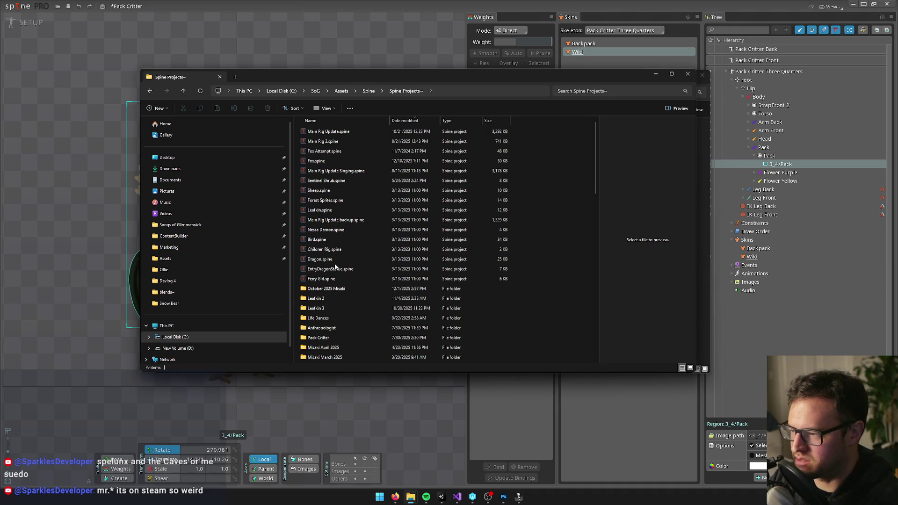
Scan the Spine Projects~ folders past Pack Critter and Misaki, then open AnimSprites
type("pack")
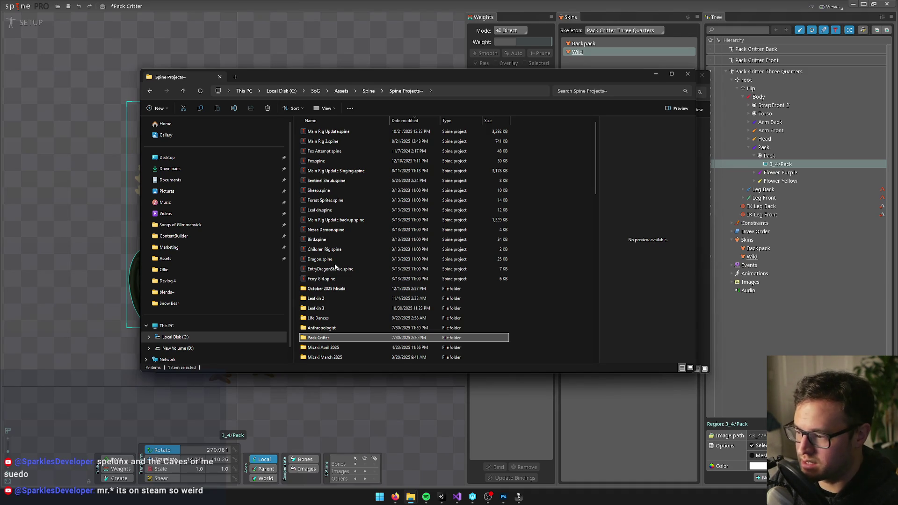
scroll(346, 262, "down", 9)
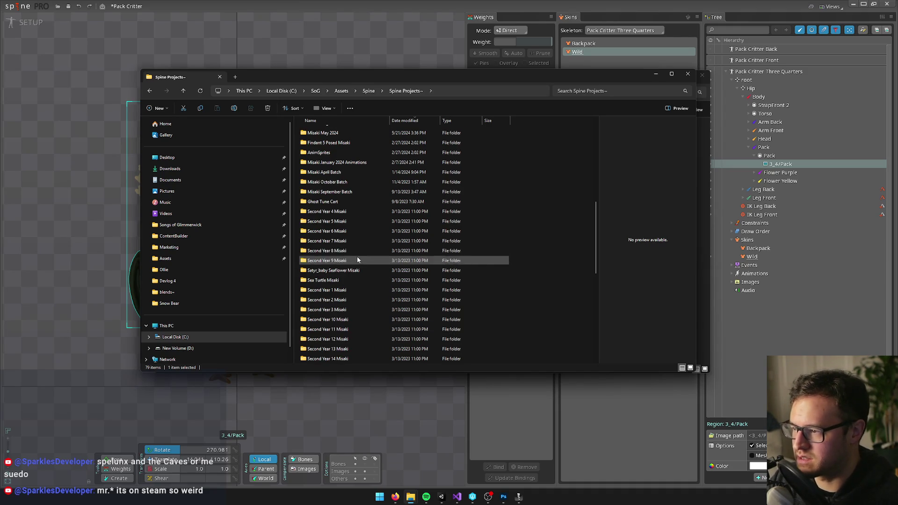
left_click(355, 232)
key("Home")
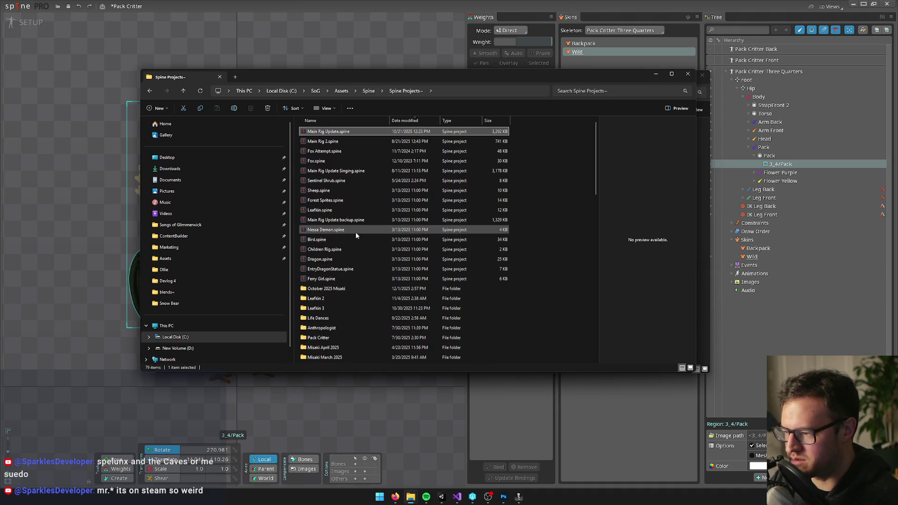
scroll(381, 226, "down", 9)
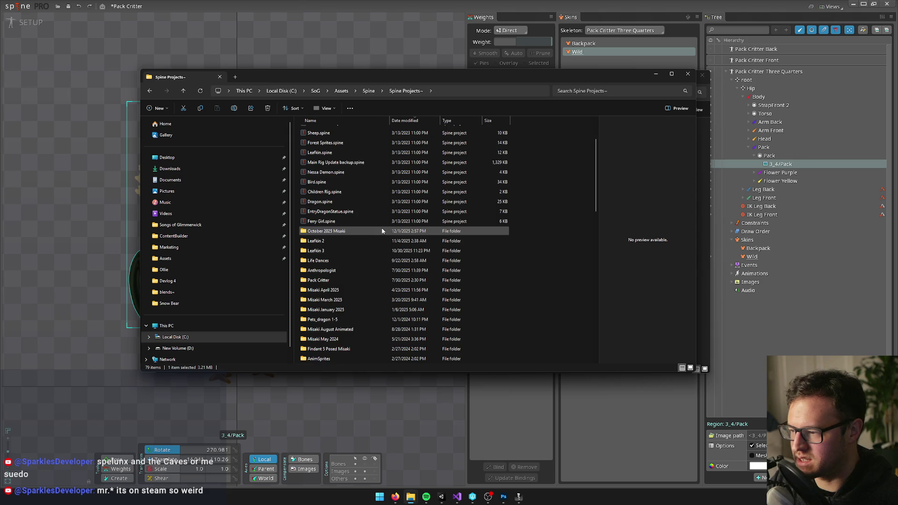
key("Home")
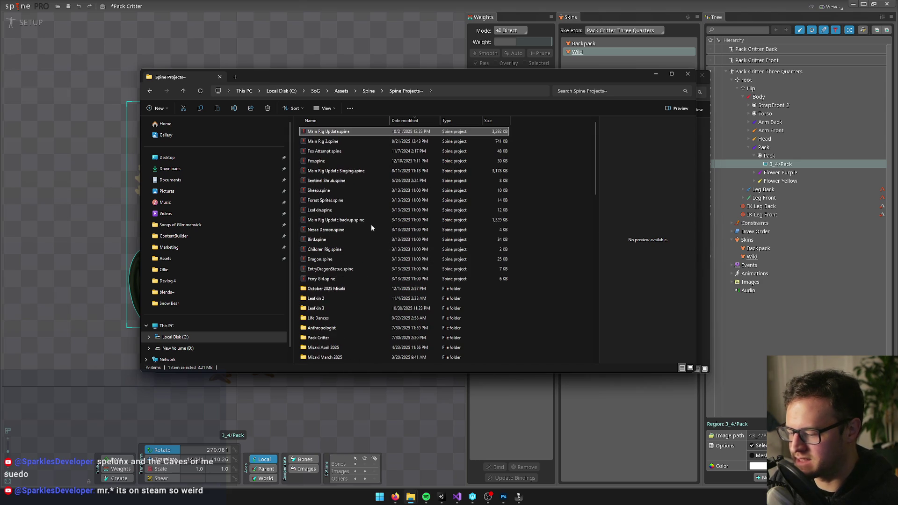
key("p")
key("s")
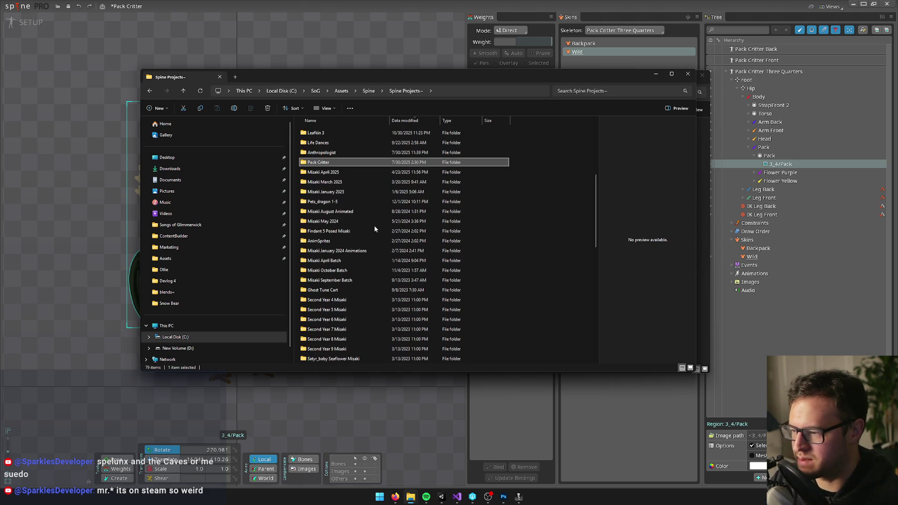
scroll(374, 226, "down", 1)
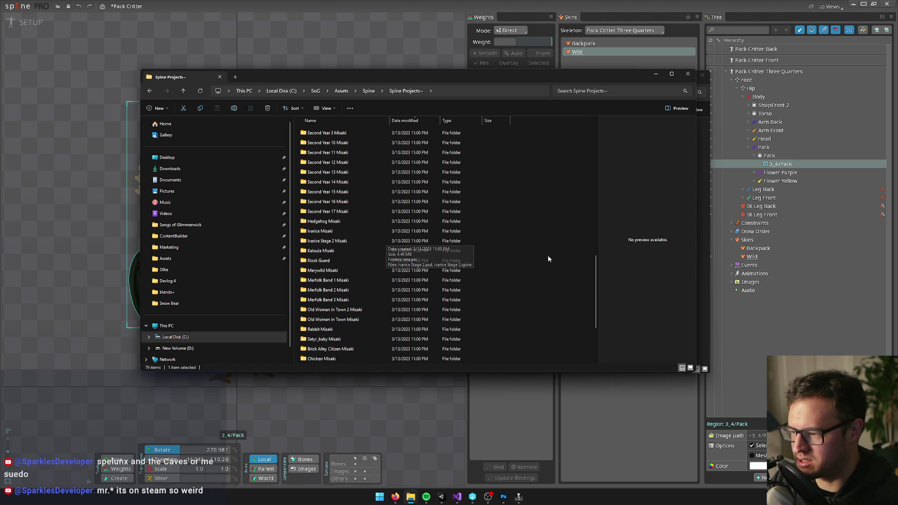
scroll(548, 254, "down", 6)
left_click(361, 274)
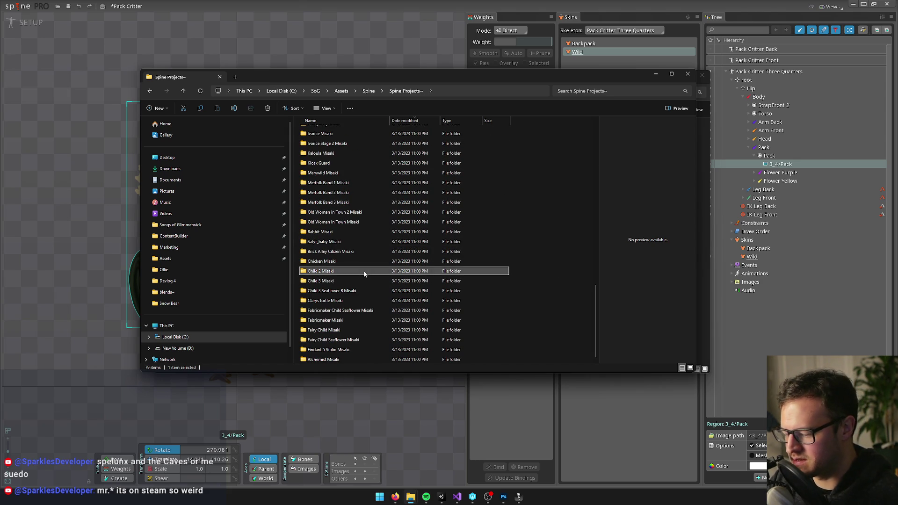
scroll(365, 274, "up", 20)
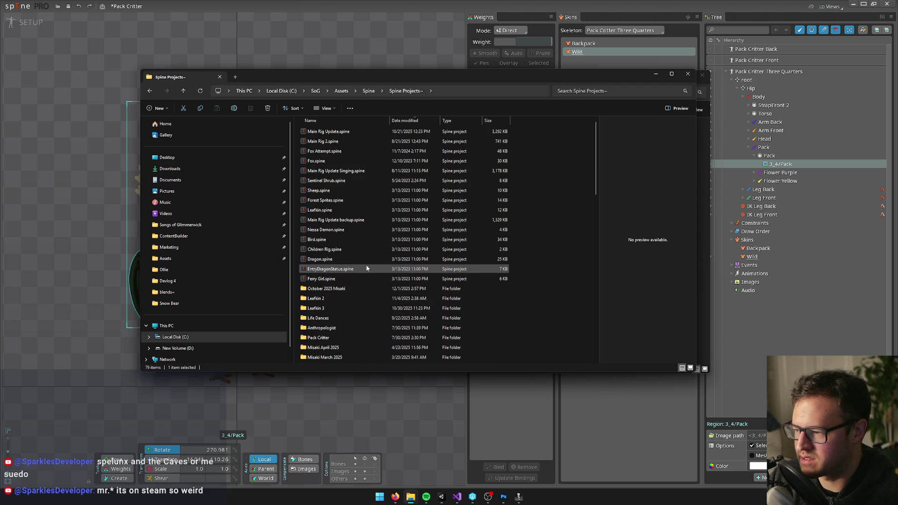
scroll(364, 269, "down", 2)
scroll(332, 268, "down", 1)
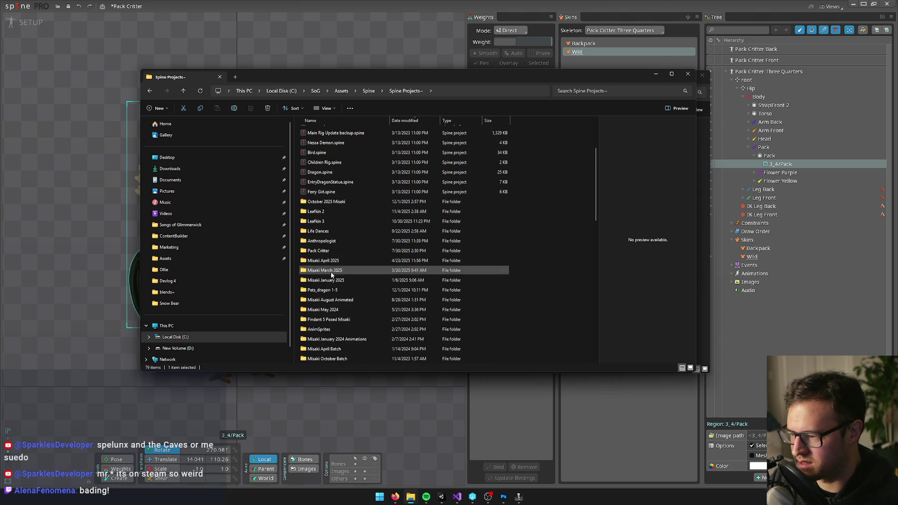
scroll(331, 278, "down", 1)
double_click(324, 299)
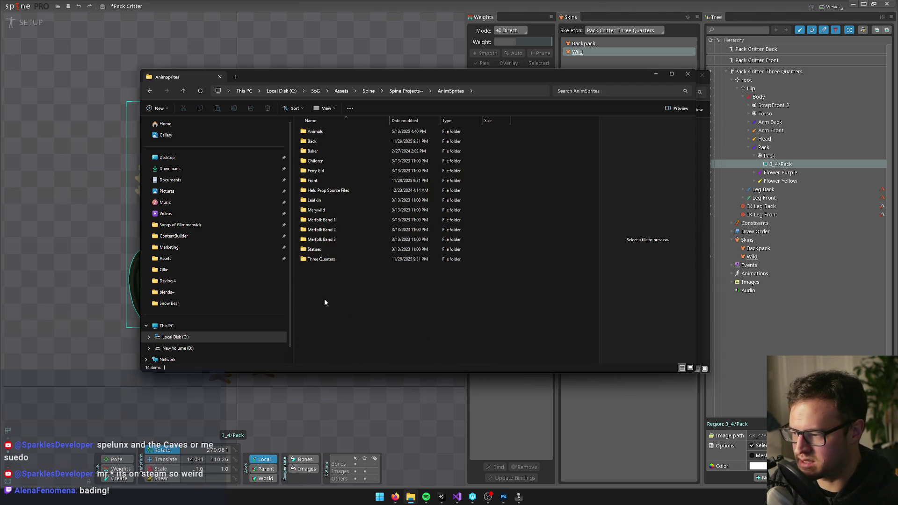
Open the Three Quarters folder and then folder P inside AnimSprites
double_click(321, 259)
scroll(329, 205, "down", 10)
double_click(310, 231)
scroll(346, 189, "down", 2)
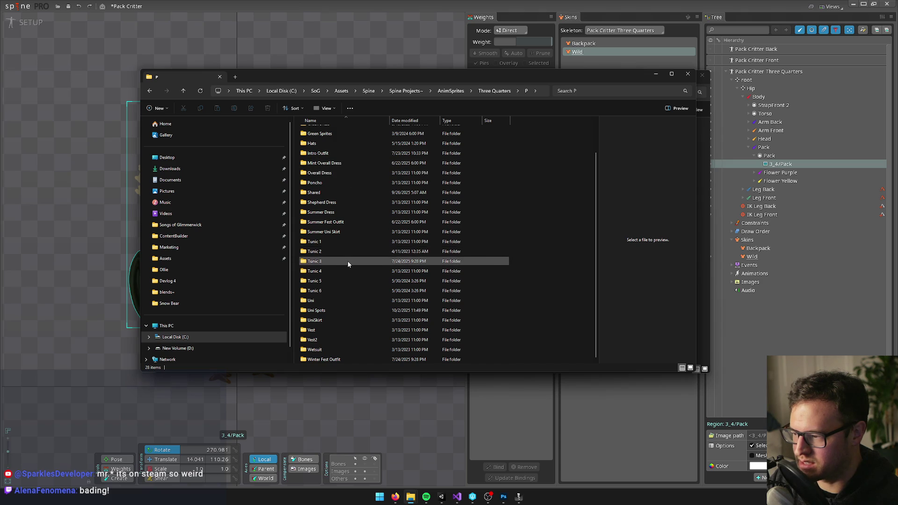
left_click(379, 498)
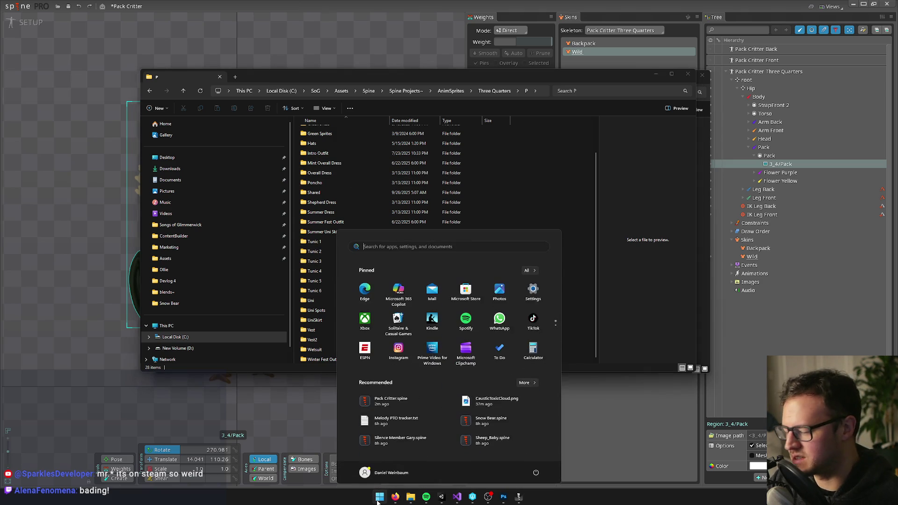
type("spine")
key("Escape")
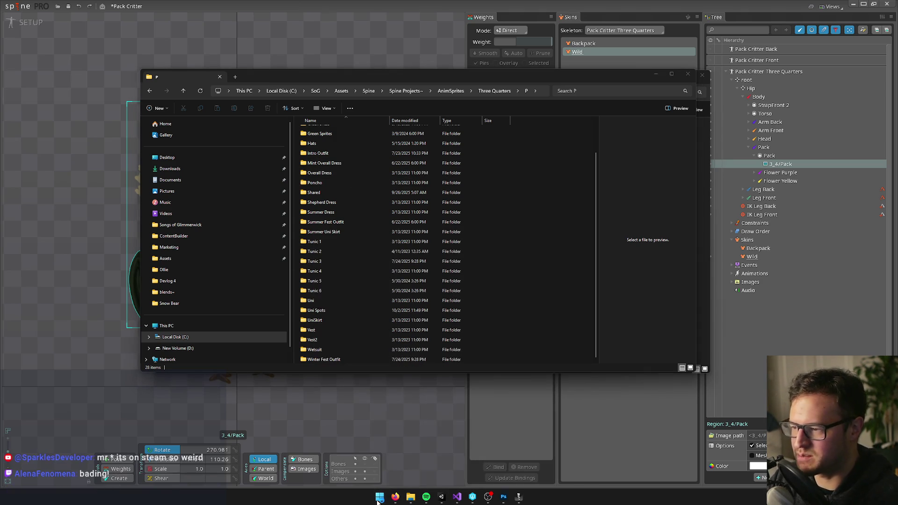
Search folder P for 'blank*' and copy the file path of Blank.png
left_click(590, 89)
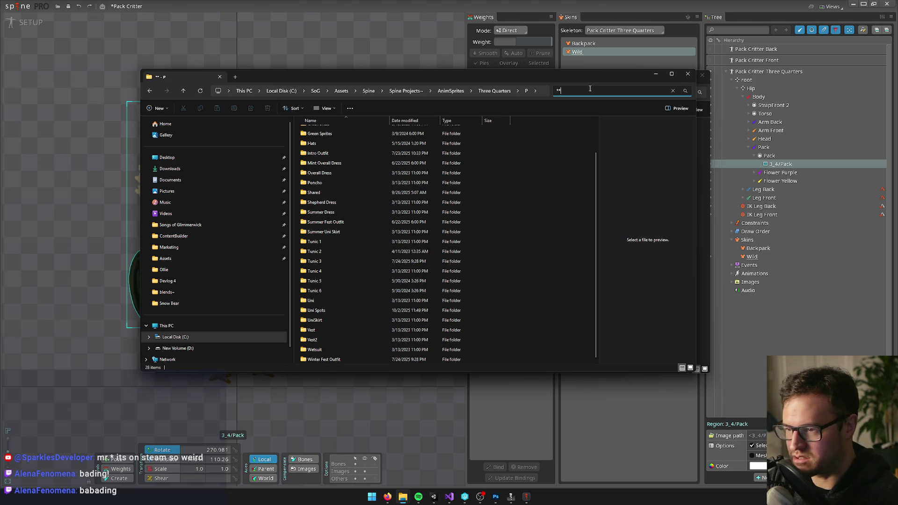
type("blank*")
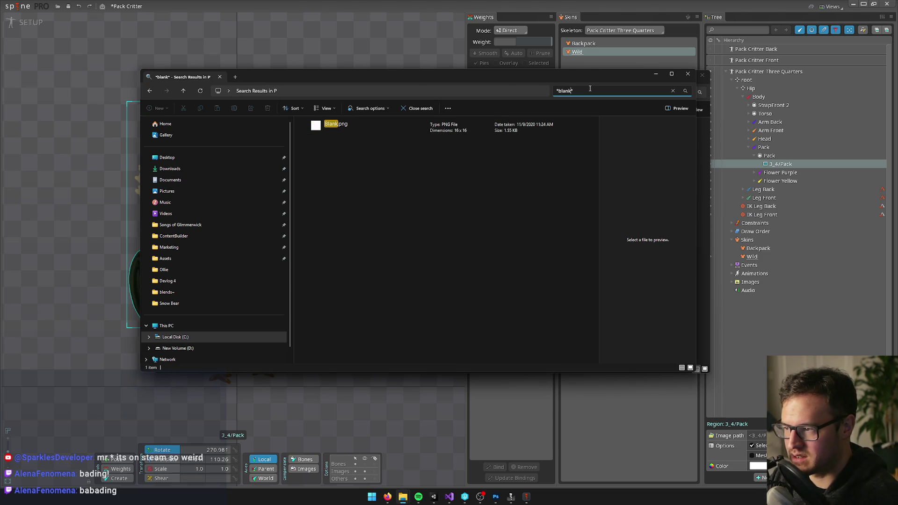
left_click(345, 132)
right_click(359, 129)
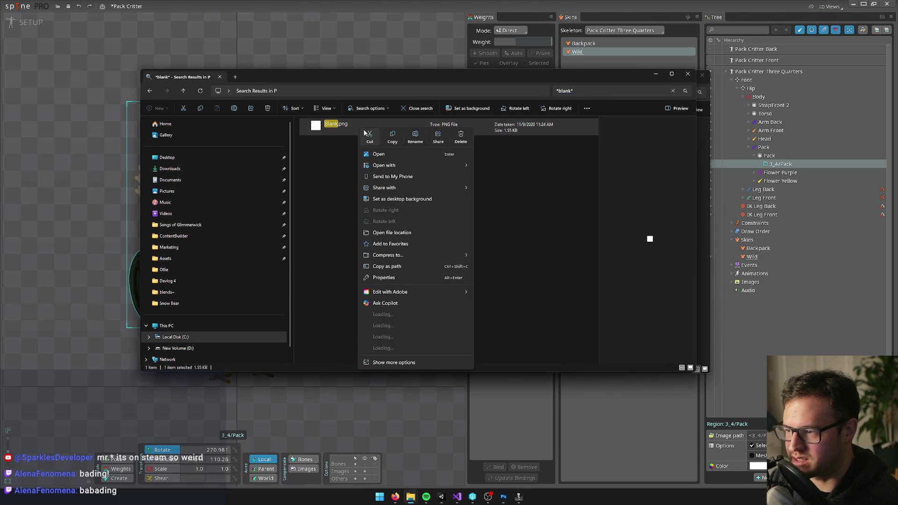
left_click(387, 268)
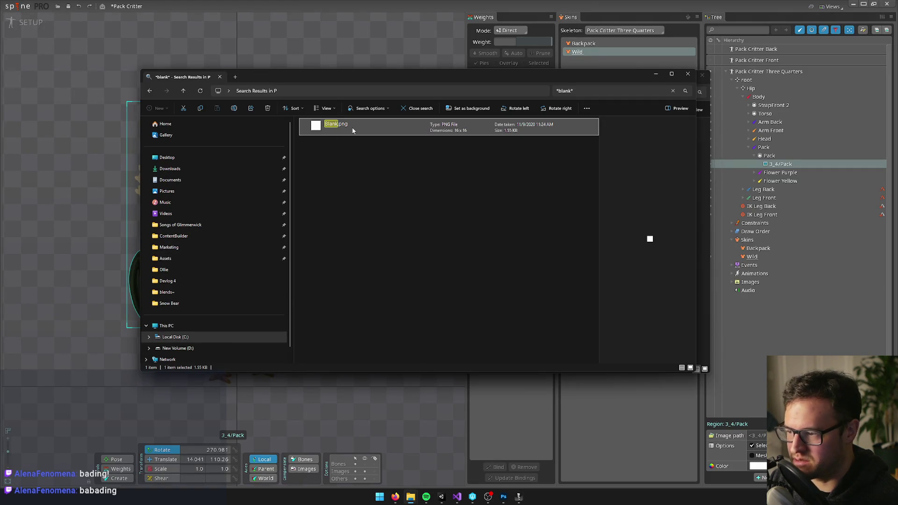
right_click(353, 131)
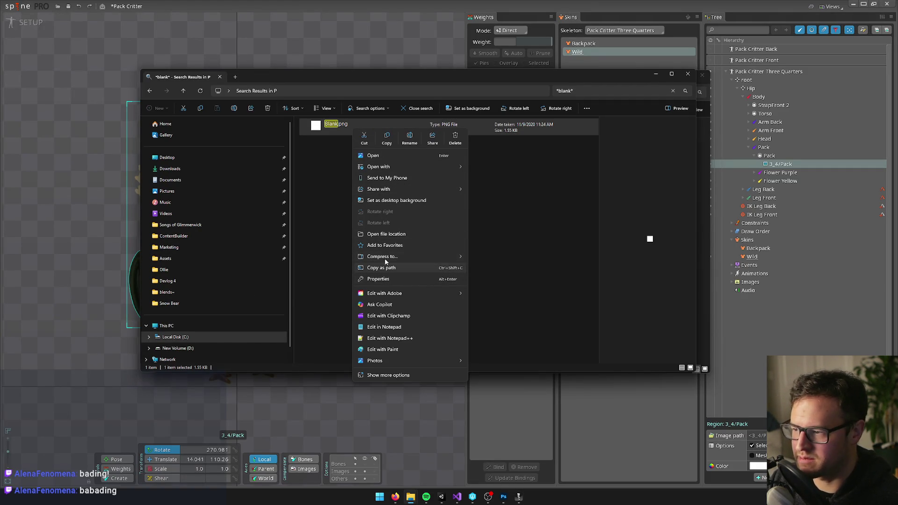
mouse_move(399, 167)
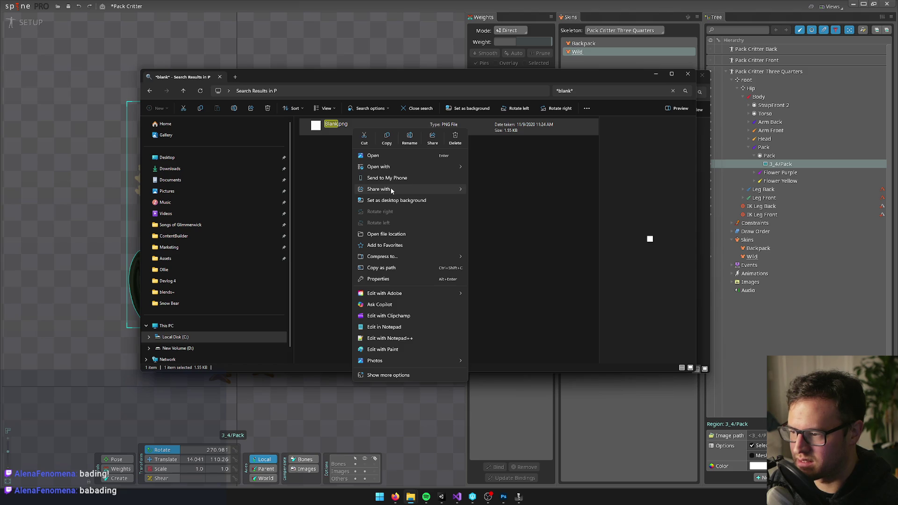
left_click(321, 195)
Repeat the search and copy the Blank.png file itself to the clipboard
left_click(673, 91)
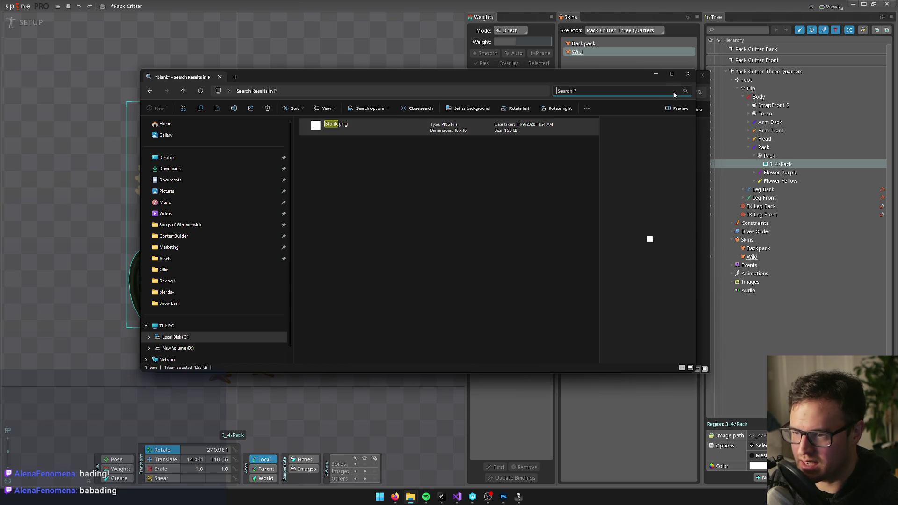
key("Tab")
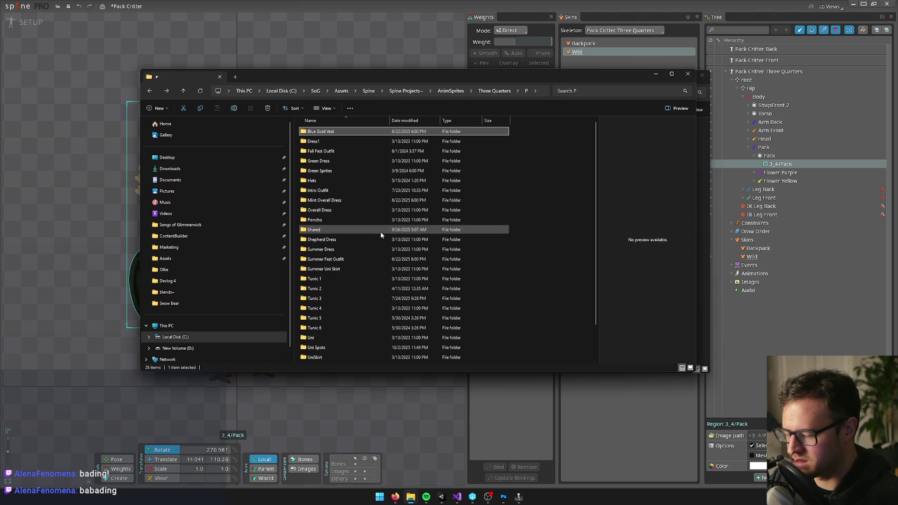
left_click(585, 92)
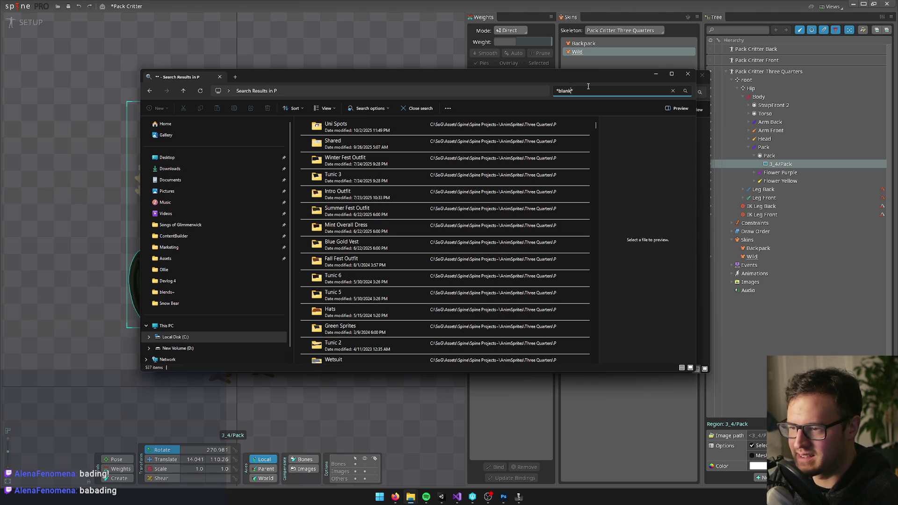
type("*")
left_click(361, 128)
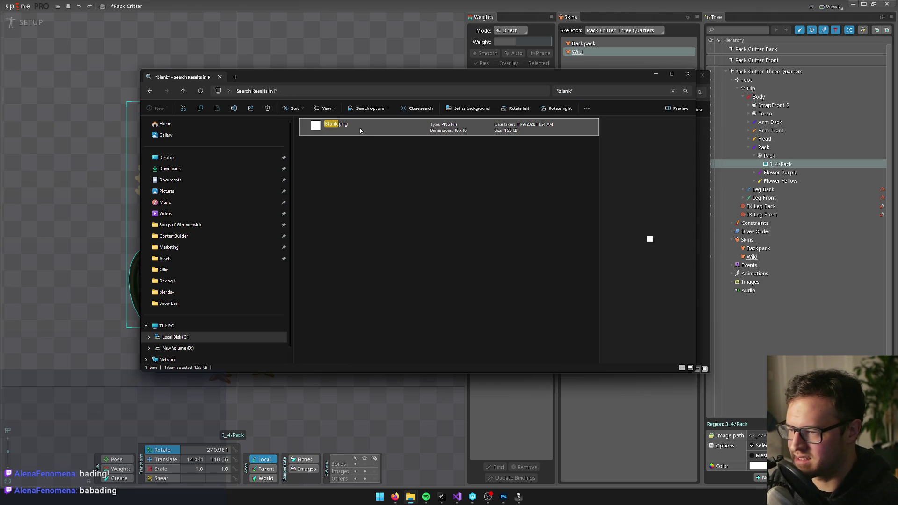
right_click(359, 128)
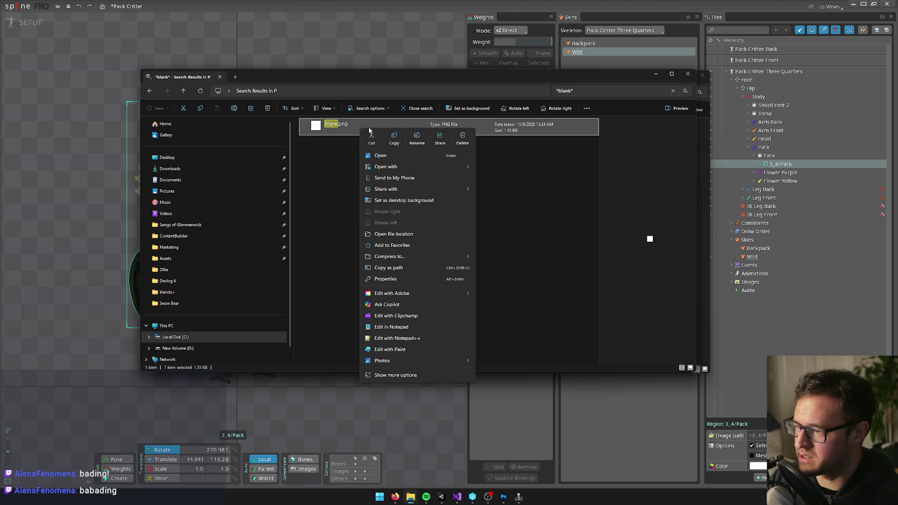
left_click(396, 147)
Clear the search and go up through AnimSprites to Spine Projects~
left_click(672, 91)
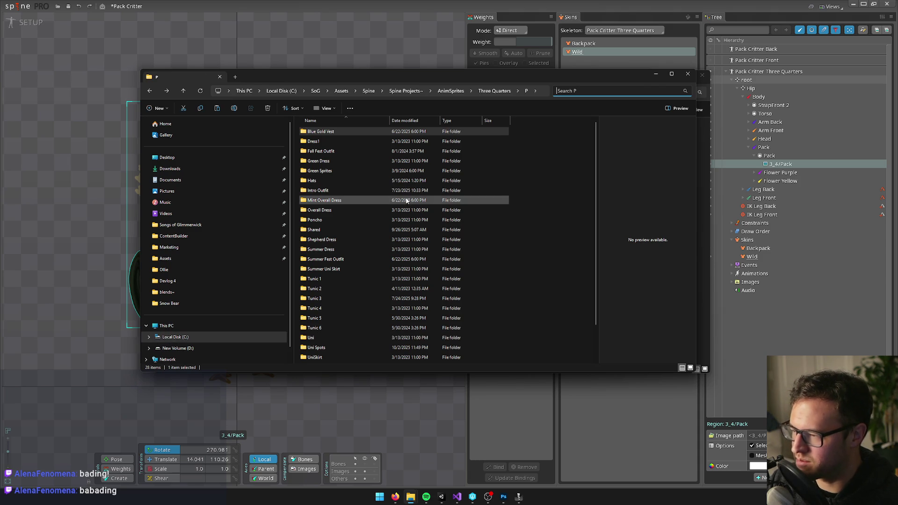
left_click(365, 181)
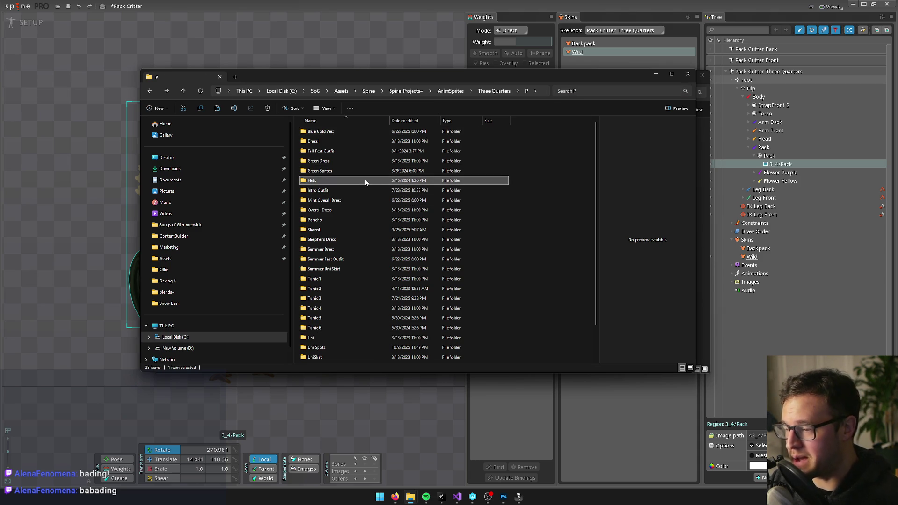
left_click(447, 92)
left_click(396, 93)
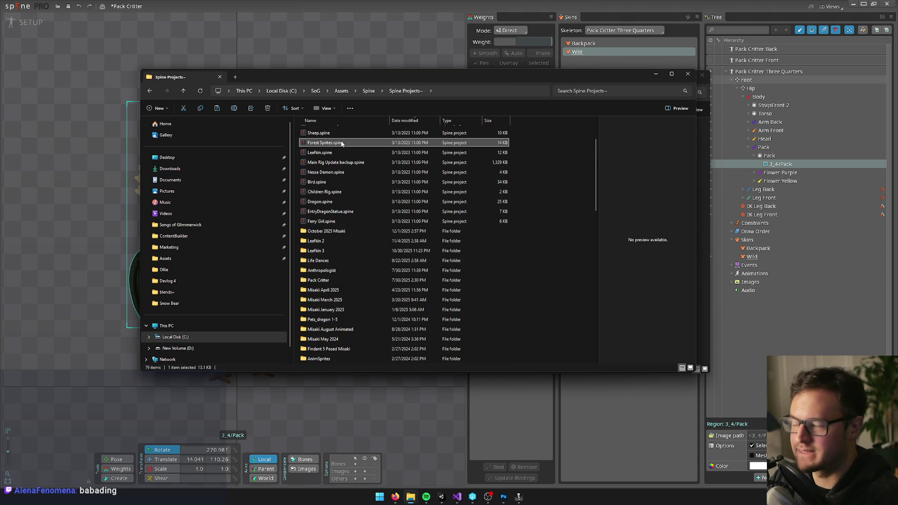
Paste Blank.png into the Pack Critter images Front and Back folders
key("p")
key("Return")
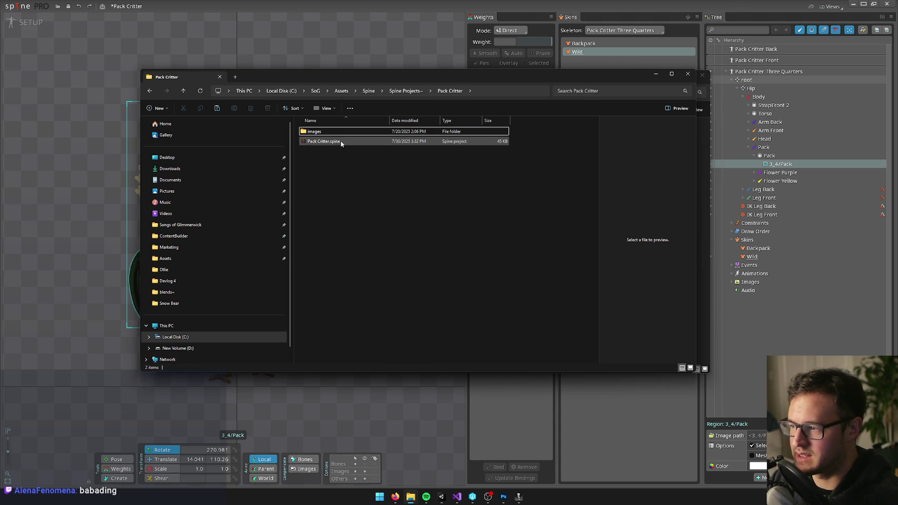
double_click(338, 132)
double_click(322, 154)
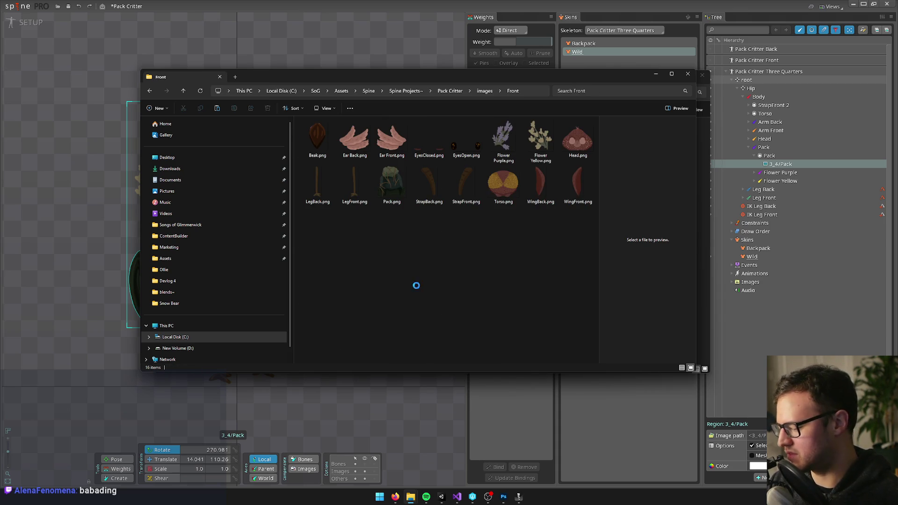
key("ctrl+v")
key("alt+Up")
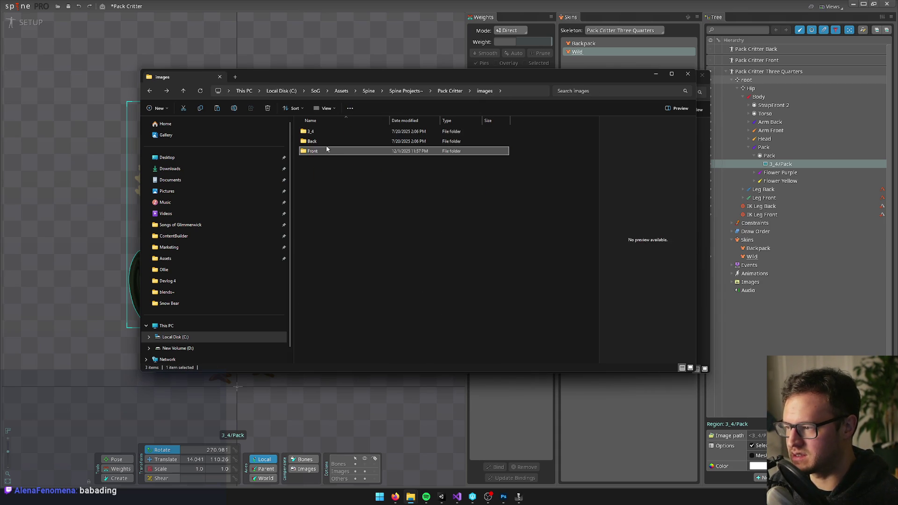
double_click(323, 142)
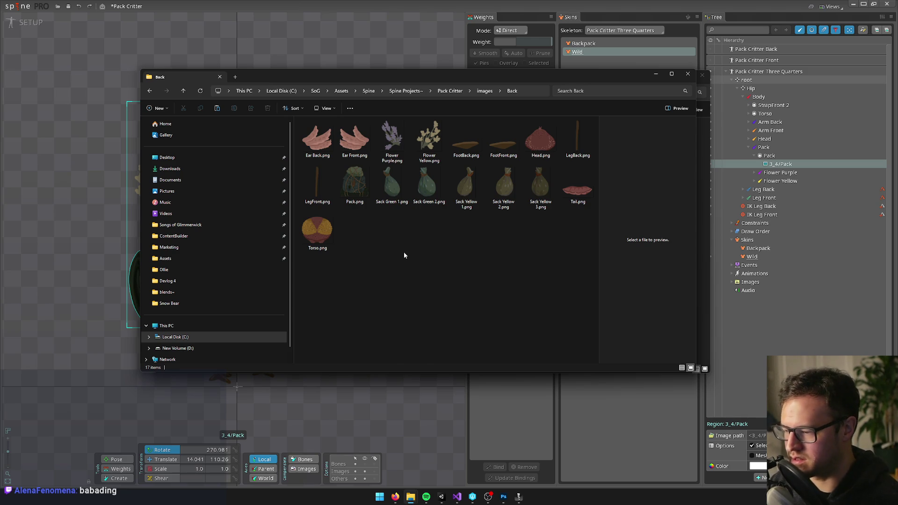
key("ctrl+v")
Check the 3_4 and Back folders, paste Blank.png into Front again, and return to Spine
double_click(310, 133)
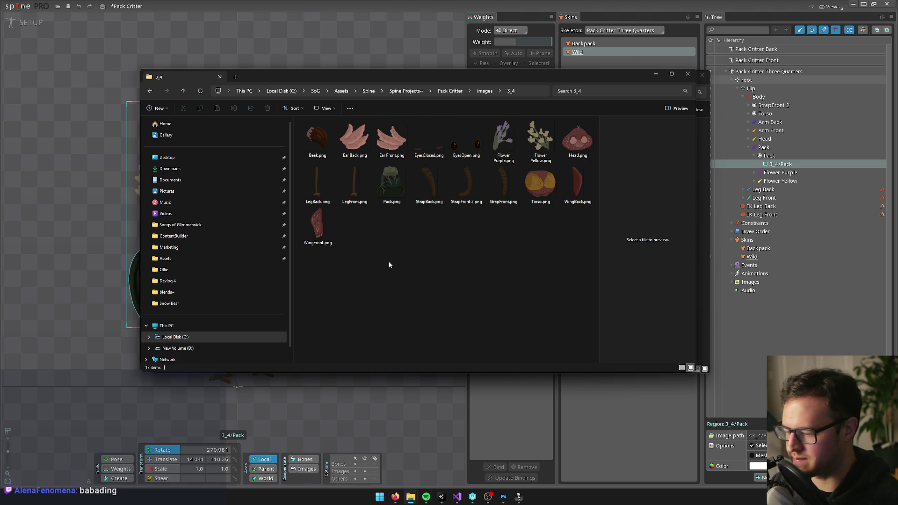
key("alt+Left")
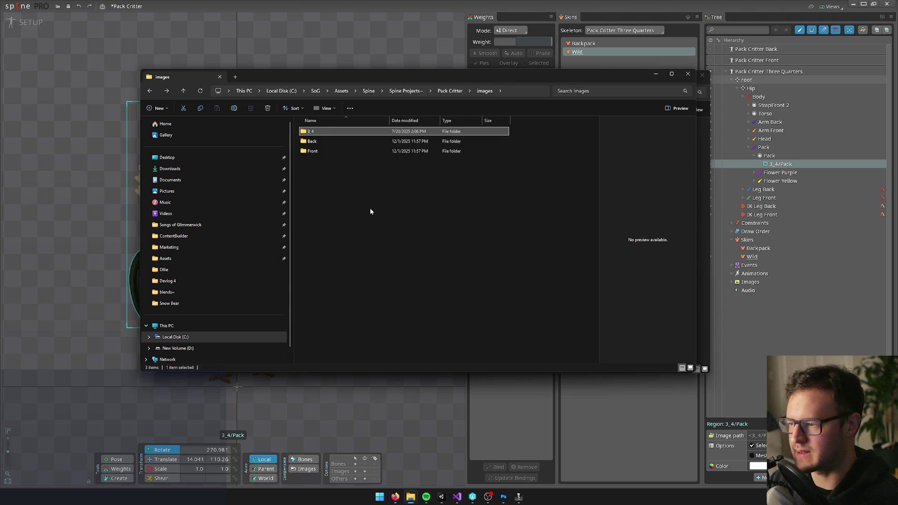
double_click(328, 140)
left_click(326, 157)
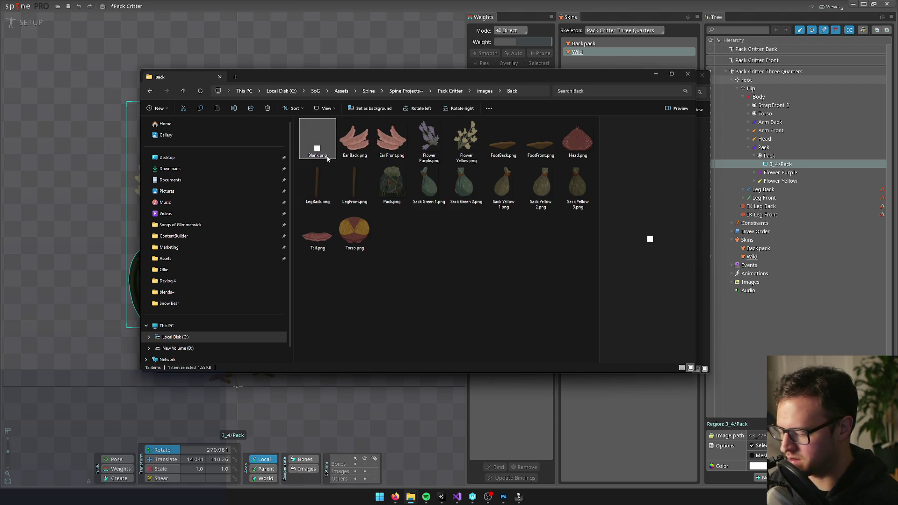
key("alt+Left")
double_click(338, 137)
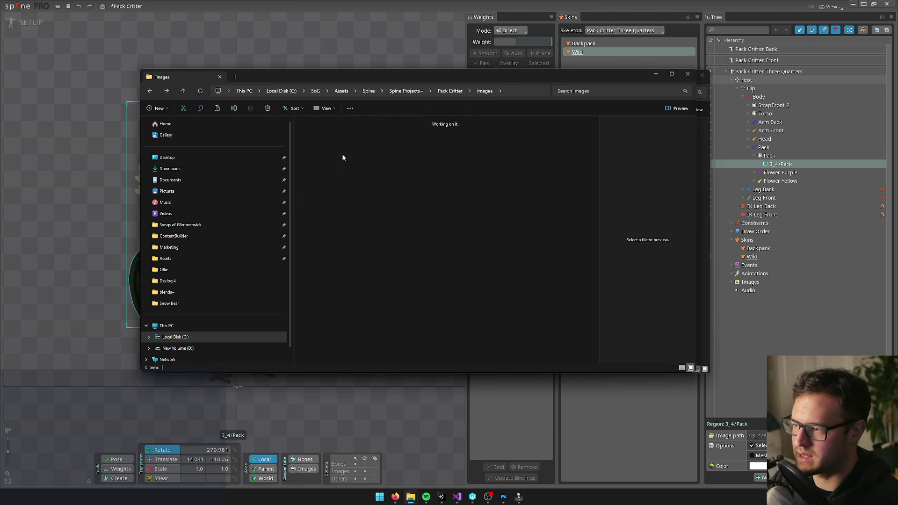
key("alt+Left")
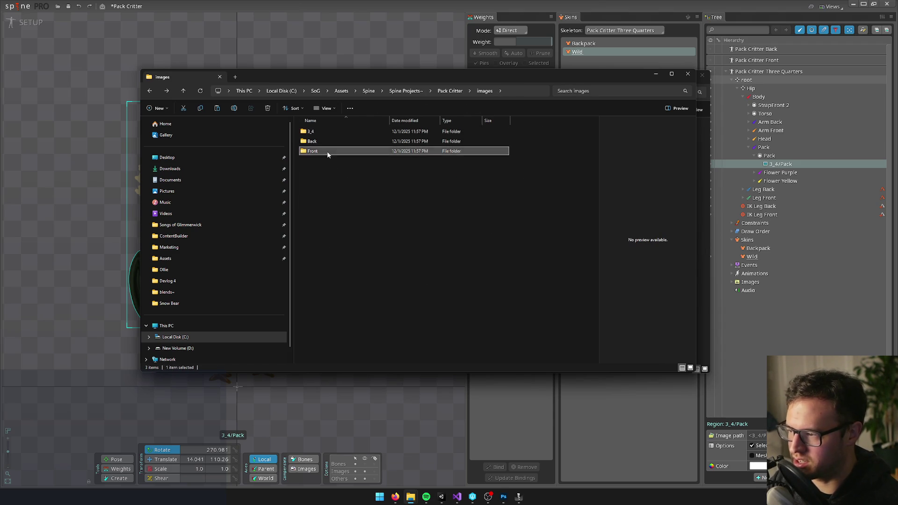
double_click(327, 150)
key("ctrl+v")
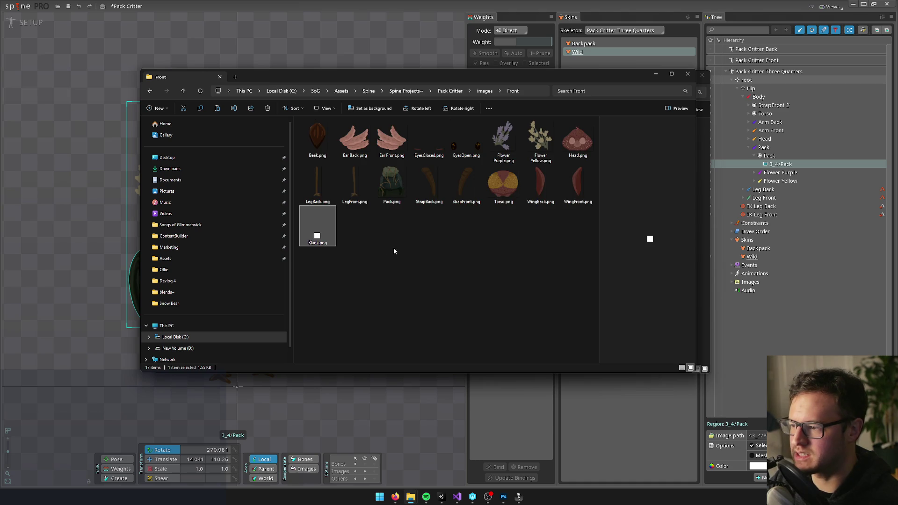
key("alt+Left")
double_click(327, 141)
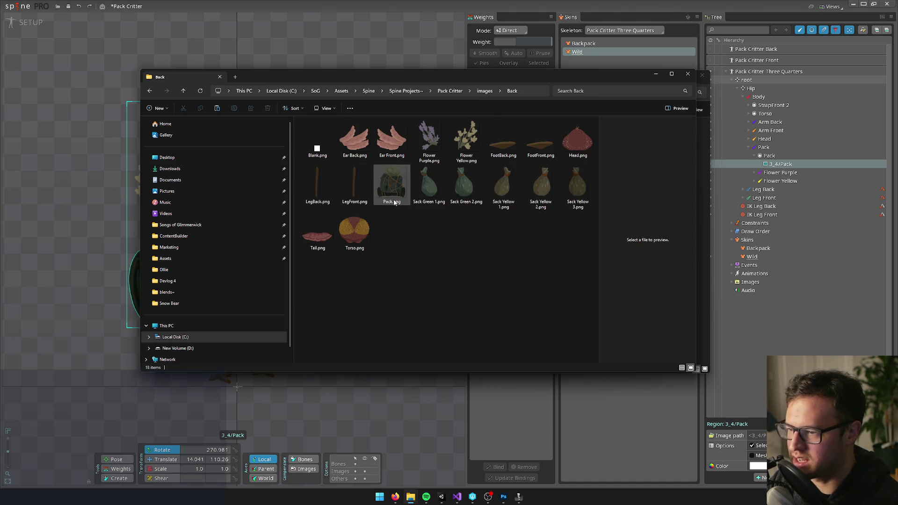
key("alt+Left")
key("alt+Tab")
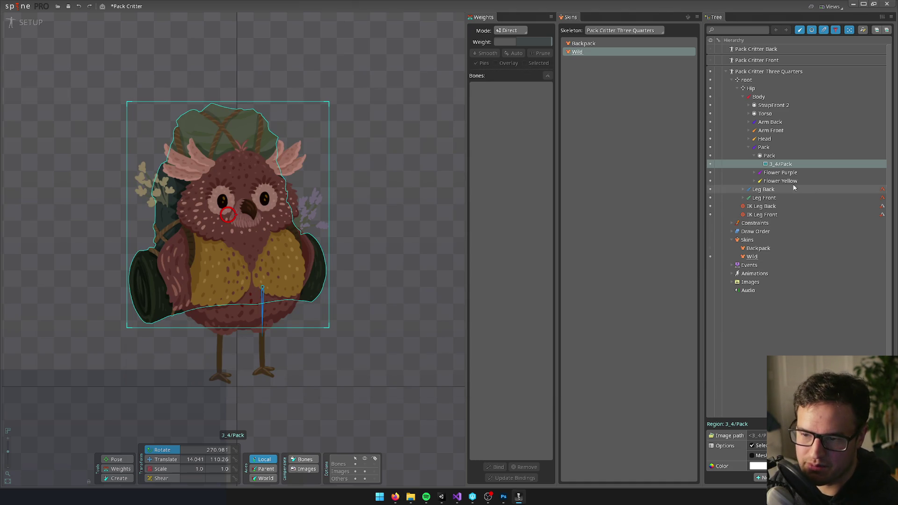
Create a Pack skin placeholder on the Pack slot and move 3_4/Pack under it
left_click(732, 282)
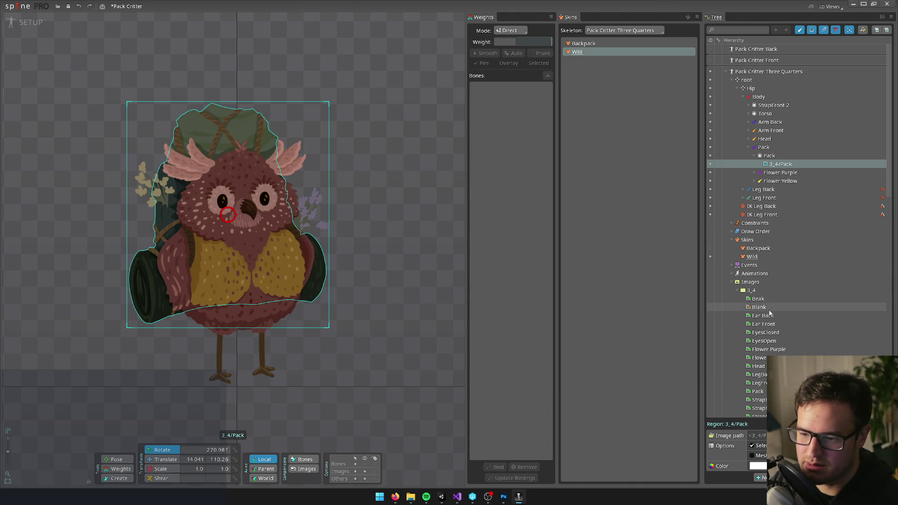
mouse_move(777, 159)
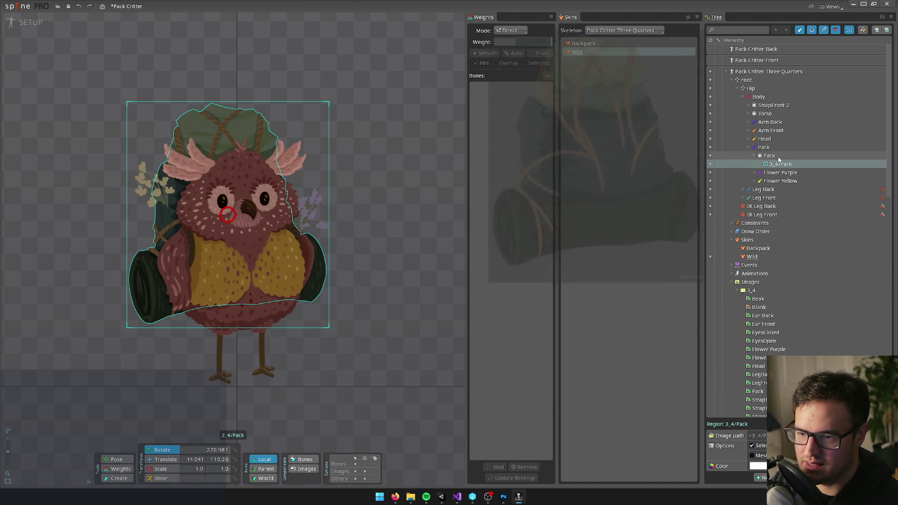
left_click(770, 156)
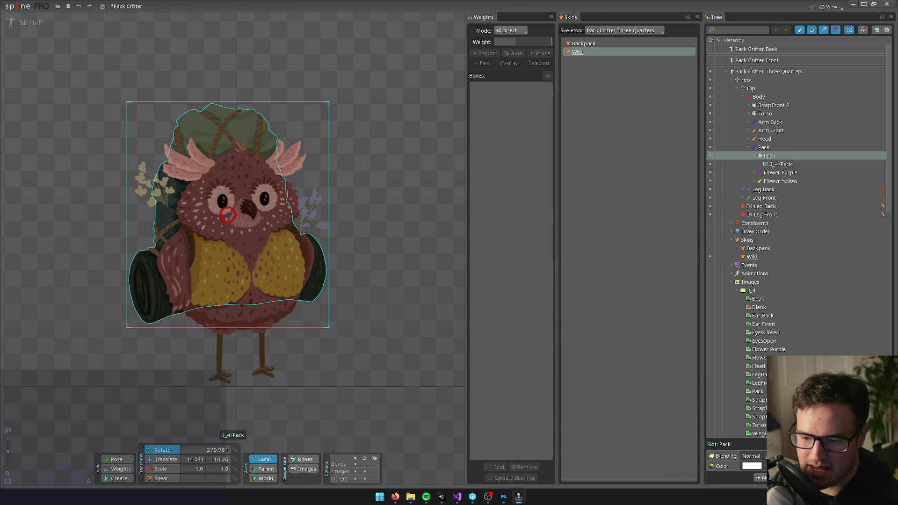
left_click(757, 477)
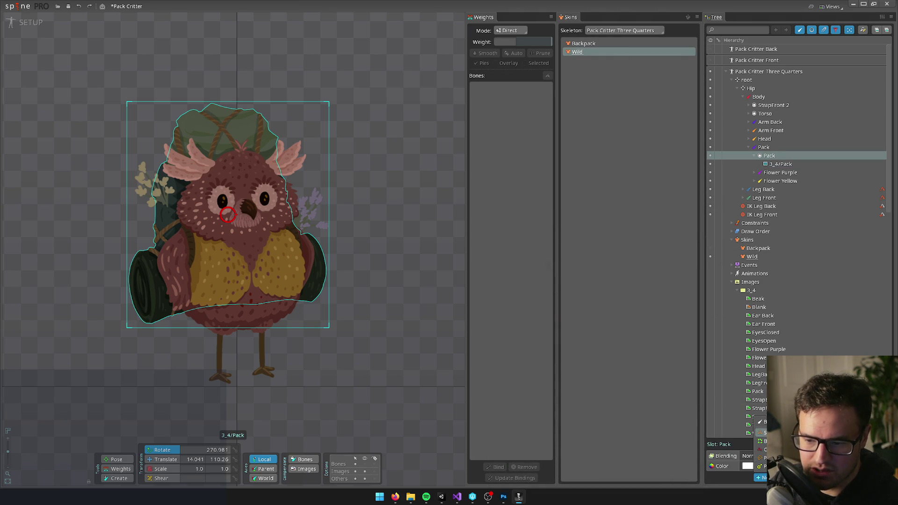
left_click(758, 434)
left_click(218, 266)
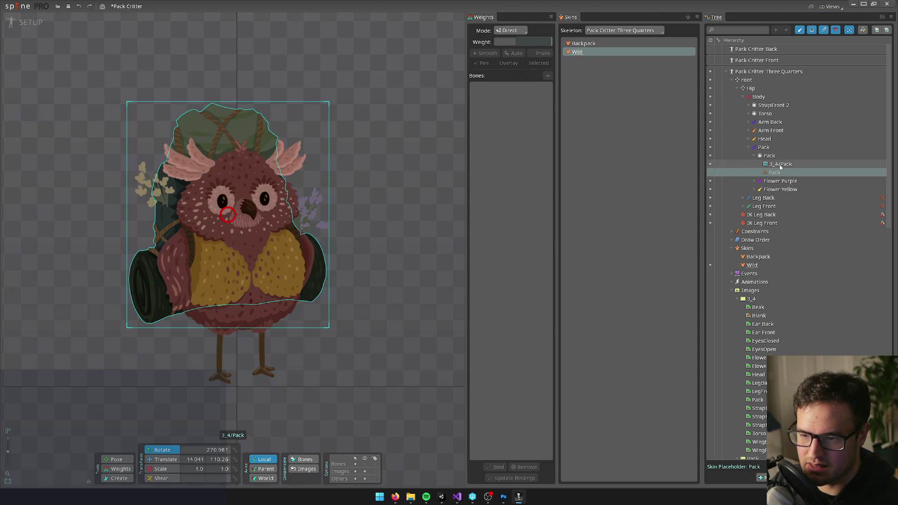
left_click_drag(774, 167, 804, 169)
Create a StrapFront skin placeholder on the front strap slot and view the Backpack skin
scroll(187, 211, "up", 2)
left_click(186, 206)
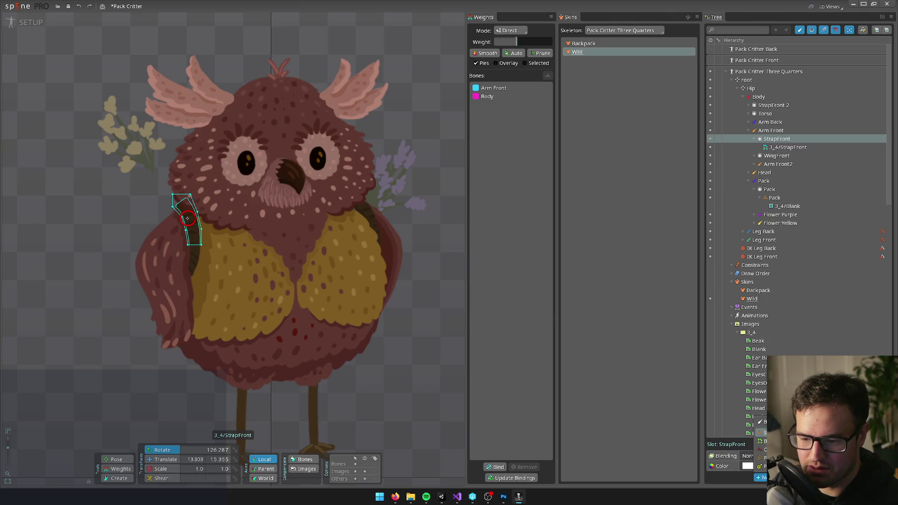
left_click(758, 477)
left_click(759, 434)
left_click(224, 267)
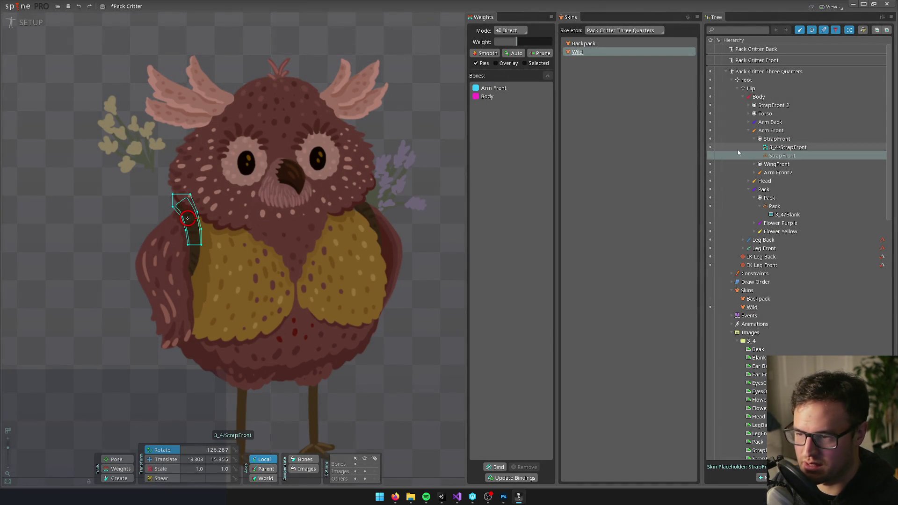
left_click(578, 44)
Move 3_4/StrapFront into its placeholder and add a StrapFront 2 placeholder holding its attachment
left_click_drag(790, 149, 783, 155)
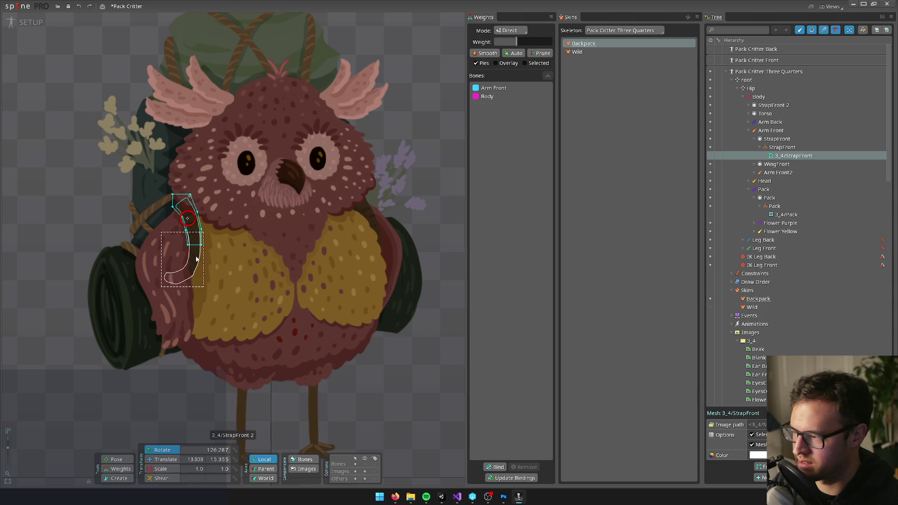
left_click(197, 257)
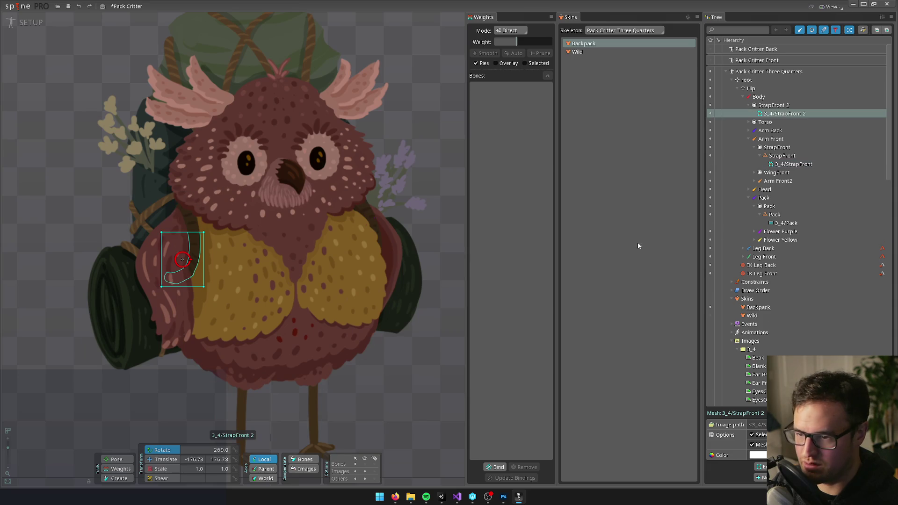
left_click(773, 106)
left_click(759, 478)
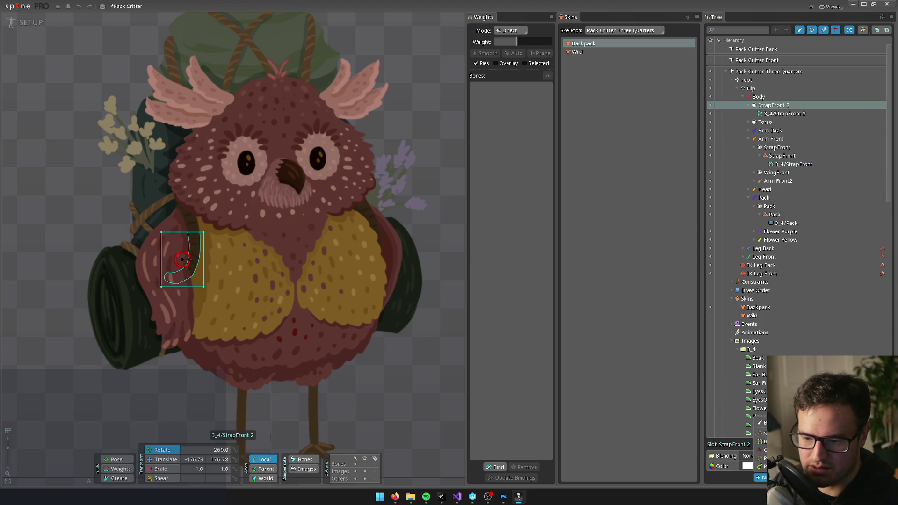
left_click(761, 432)
left_click(216, 267)
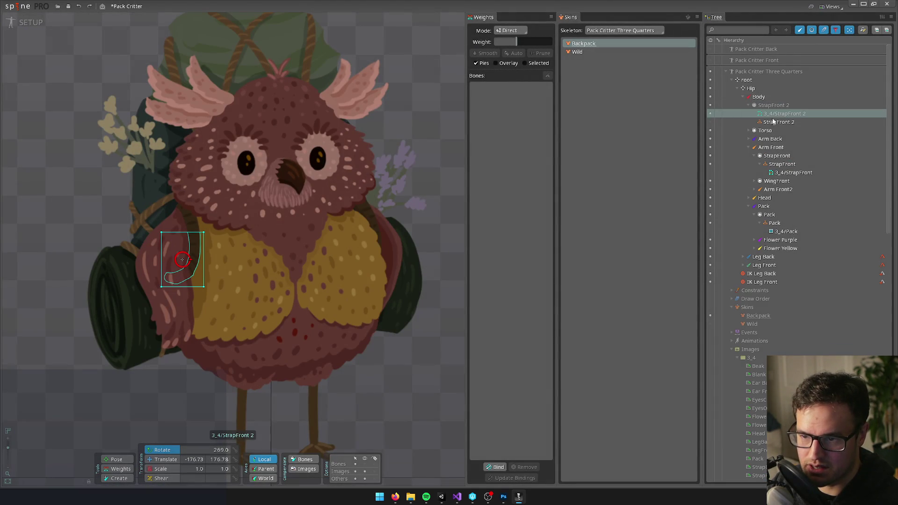
left_click(790, 122)
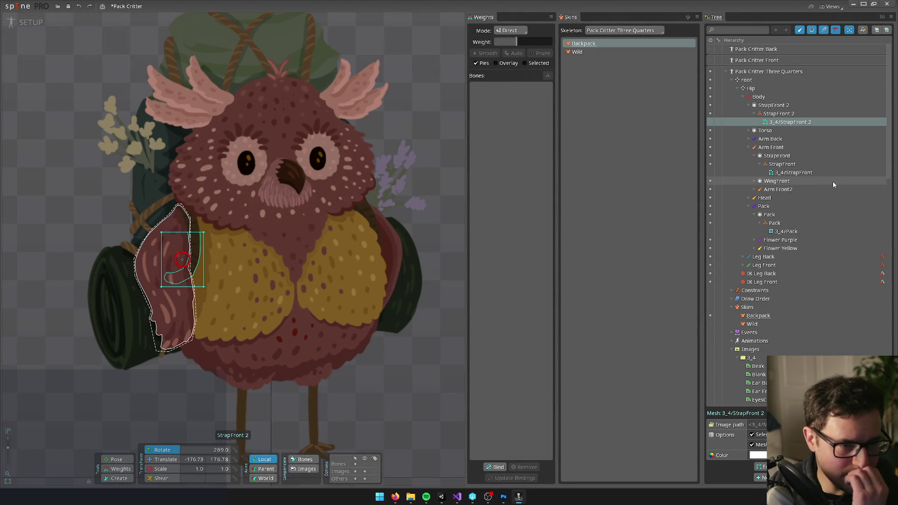
Switch to the Firefox browser window
mouse_move(833, 183)
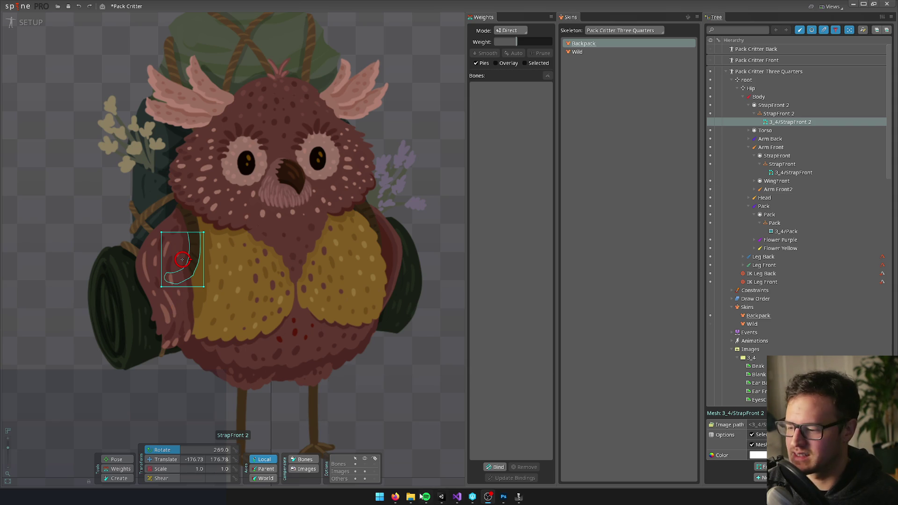
mouse_move(395, 497)
left_click(444, 451)
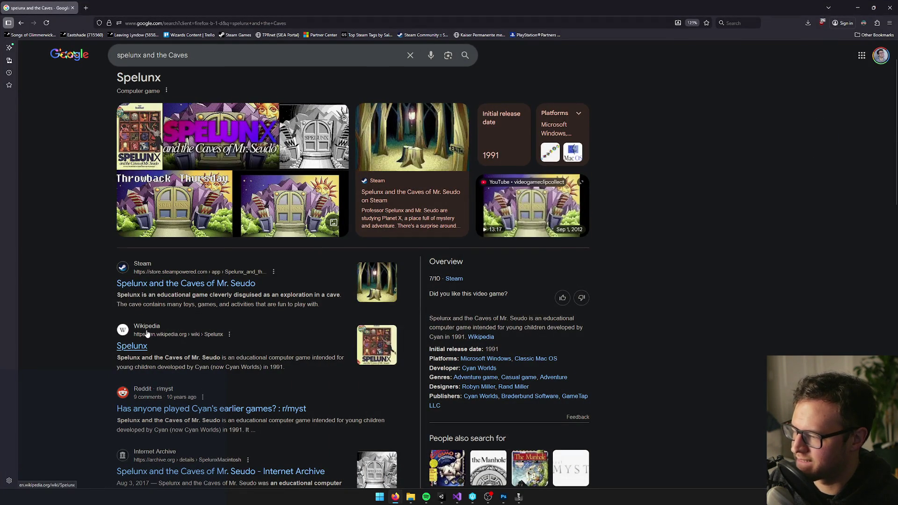
Switch the Spelunx and the Caves search to image results
scroll(146, 333, "up", 1)
scroll(330, 324, "down", 2)
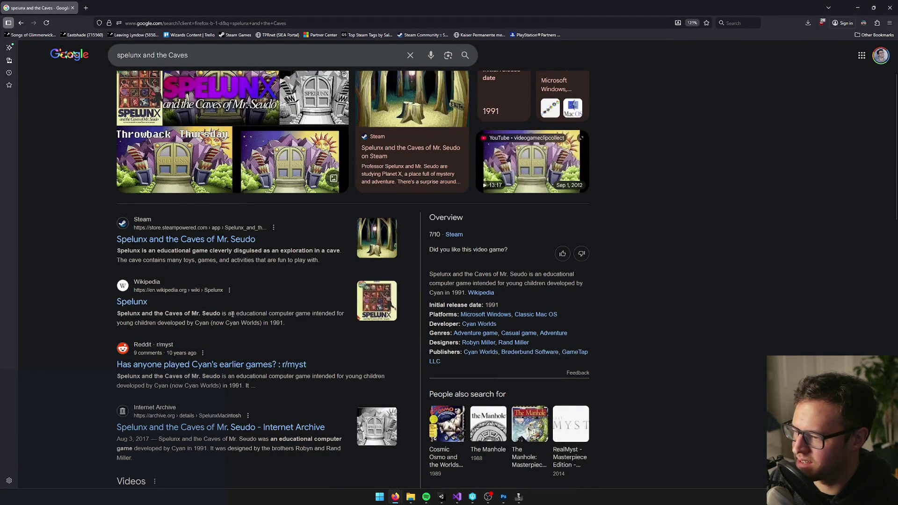
scroll(206, 327, "up", 2)
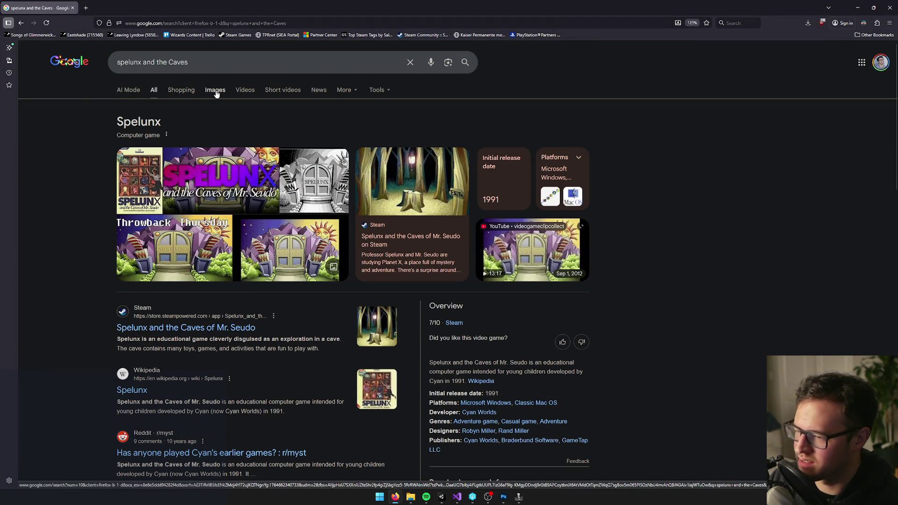
left_click(218, 93)
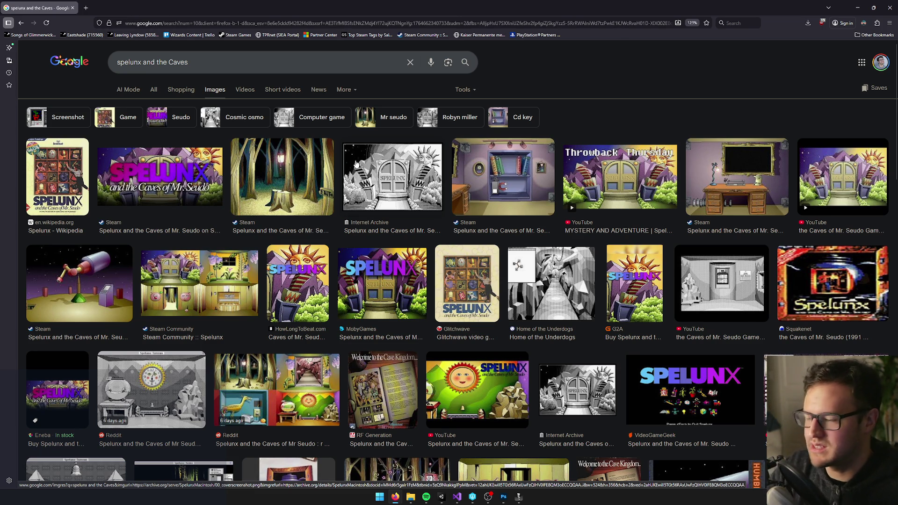
Preview the Throwback Thursday, Internet Archive and Steam images, then close Firefox
left_click(617, 175)
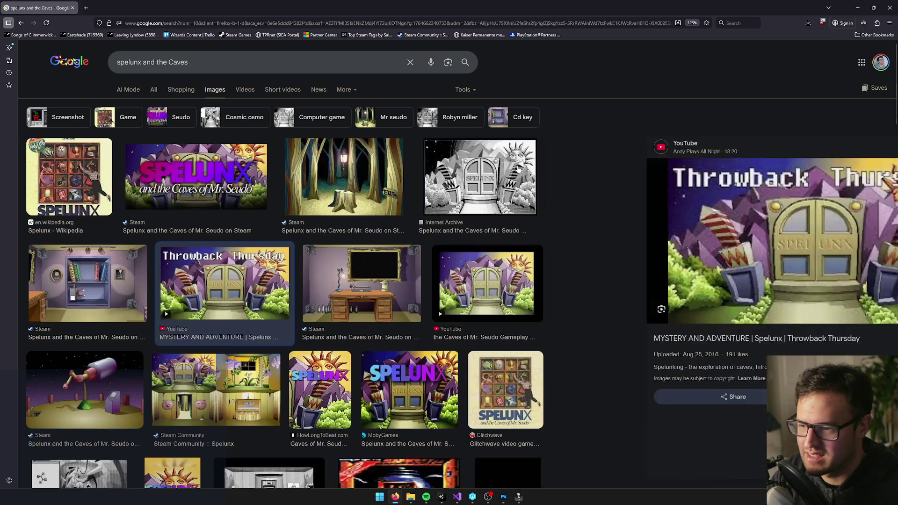
left_click(484, 170)
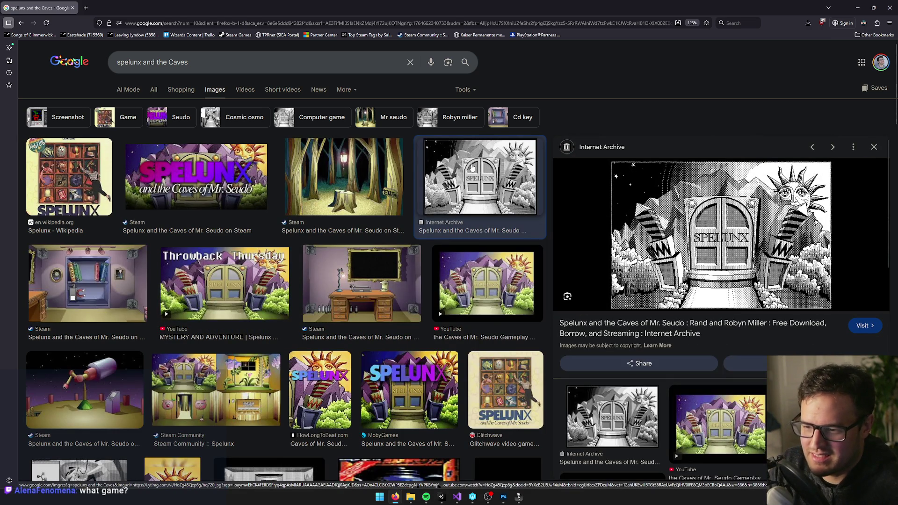
left_click(370, 171)
left_click(177, 177)
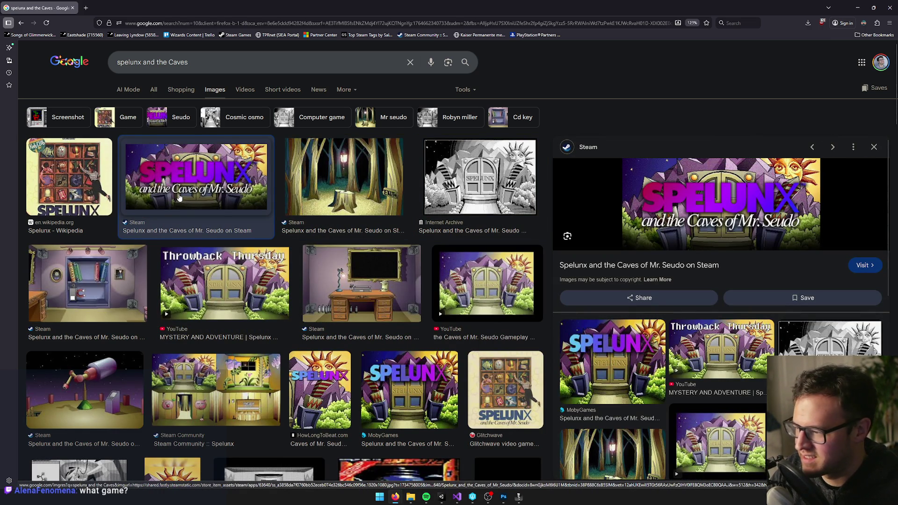
left_click(720, 348)
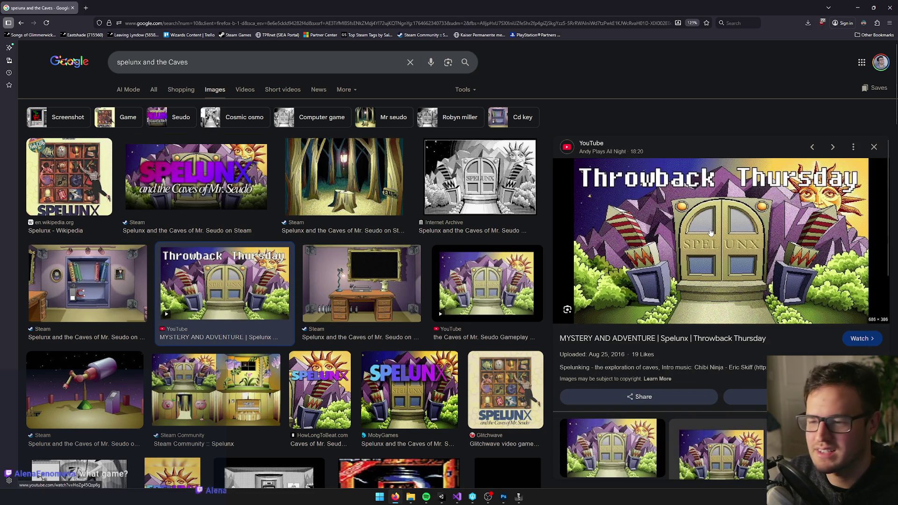
left_click(889, 8)
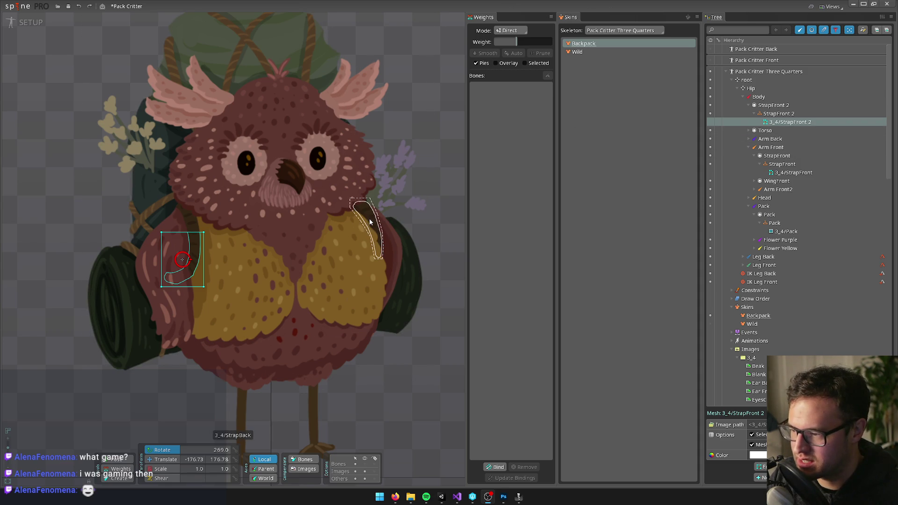
Create a StrapBack skin placeholder on the back strap and move 3_4/StrapBack into it
left_click(369, 222)
left_click(760, 477)
left_click(762, 432)
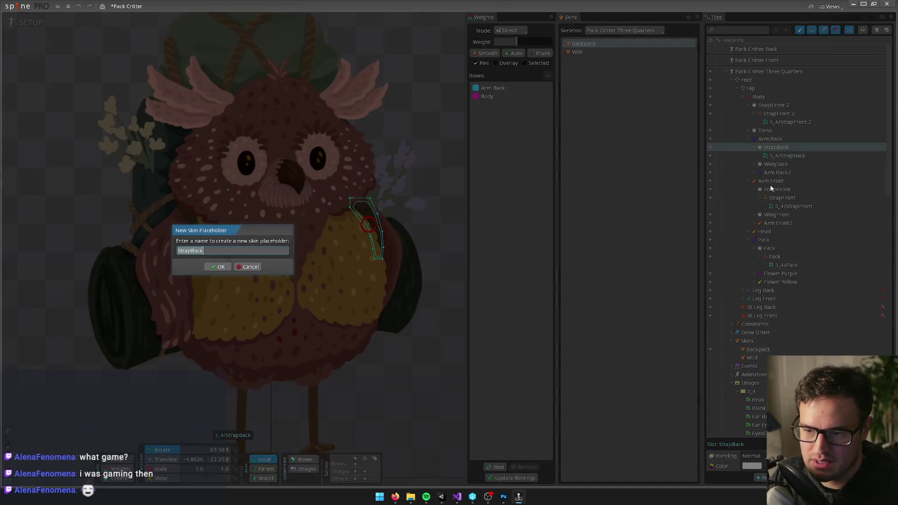
left_click(217, 267)
left_click_drag(782, 157, 781, 165)
Under the Wild skin, add a Flower Purple skin placeholder to the Flower Purple slot
left_click(577, 51)
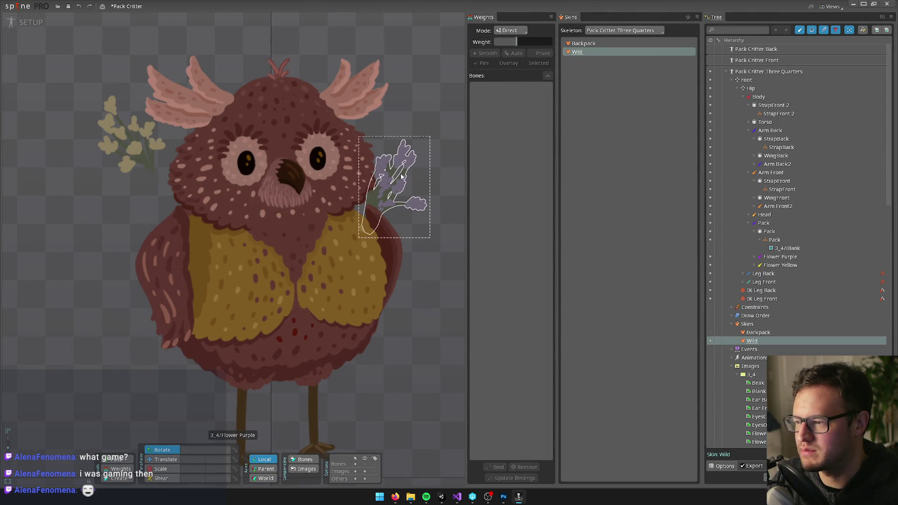
scroll(402, 175, "down", 3)
scroll(226, 174, "up", 4)
left_click(198, 196)
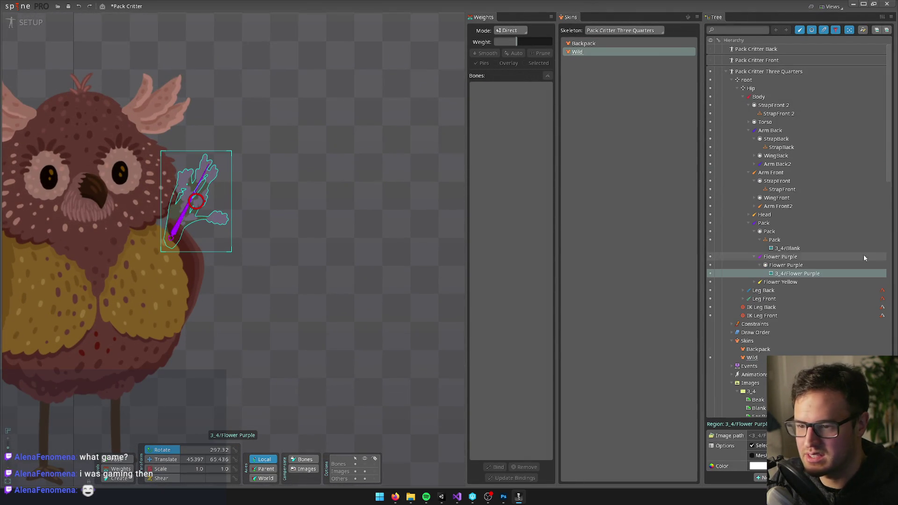
scroll(260, 136, "down", 2)
scroll(425, 53, "up", 4)
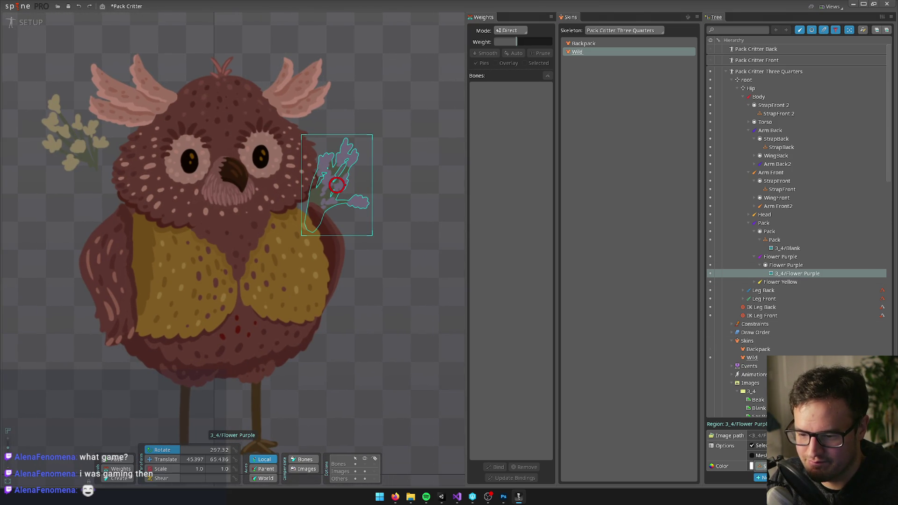
left_click(760, 477)
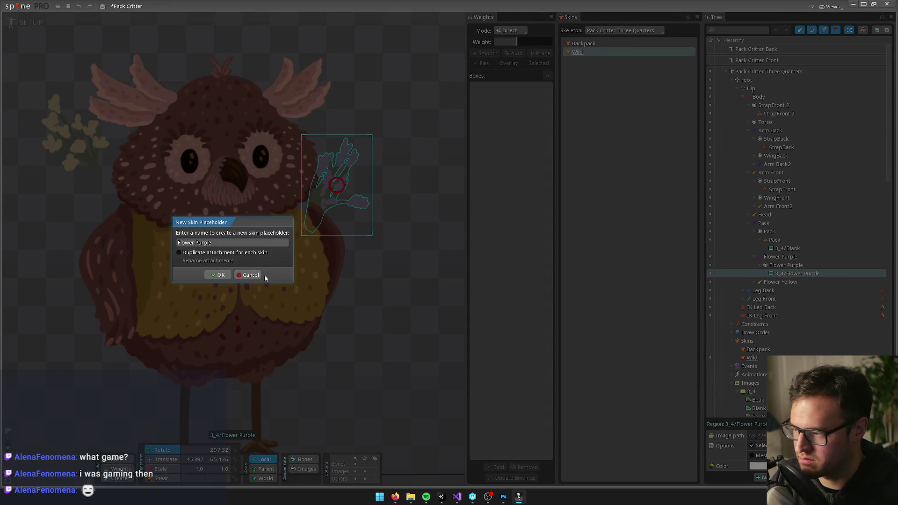
left_click(253, 275)
left_click(797, 265)
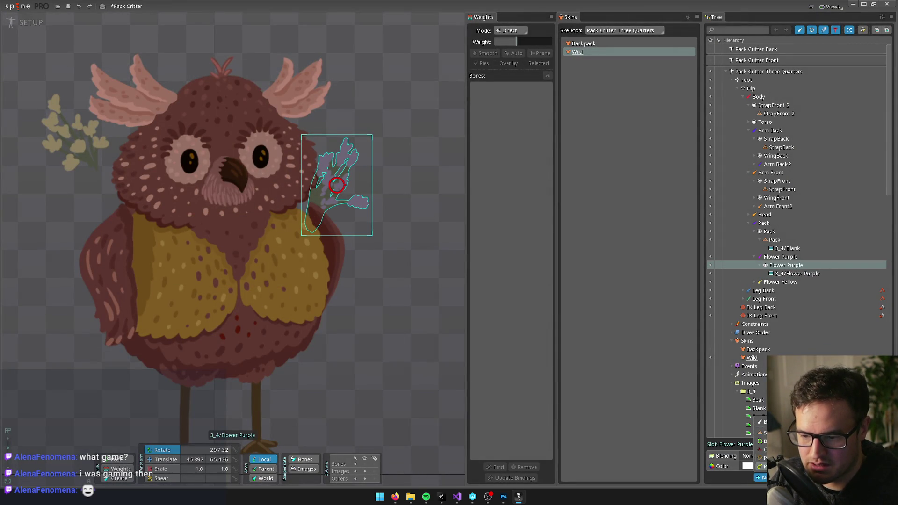
left_click(760, 476)
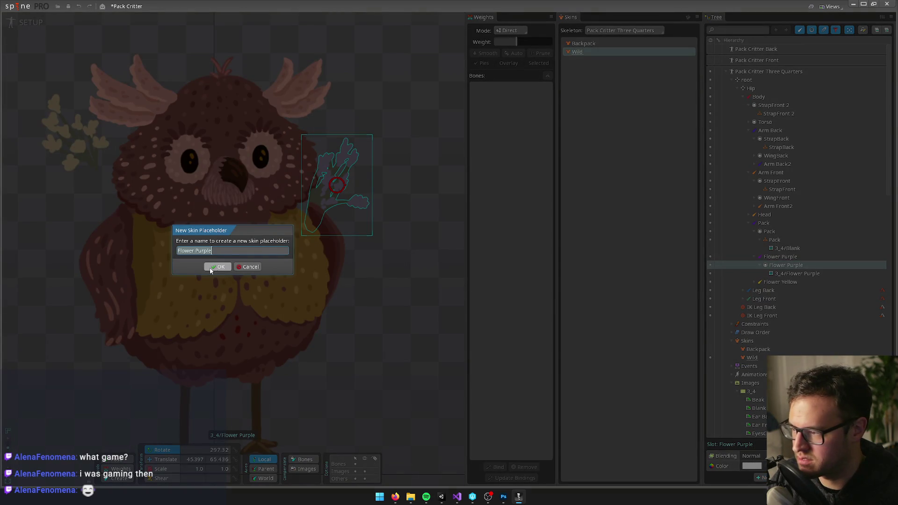
left_click(212, 267)
With Backpack active, move 3_4/Flower Purple into the placeholder and check the Wild skin
left_click(584, 43)
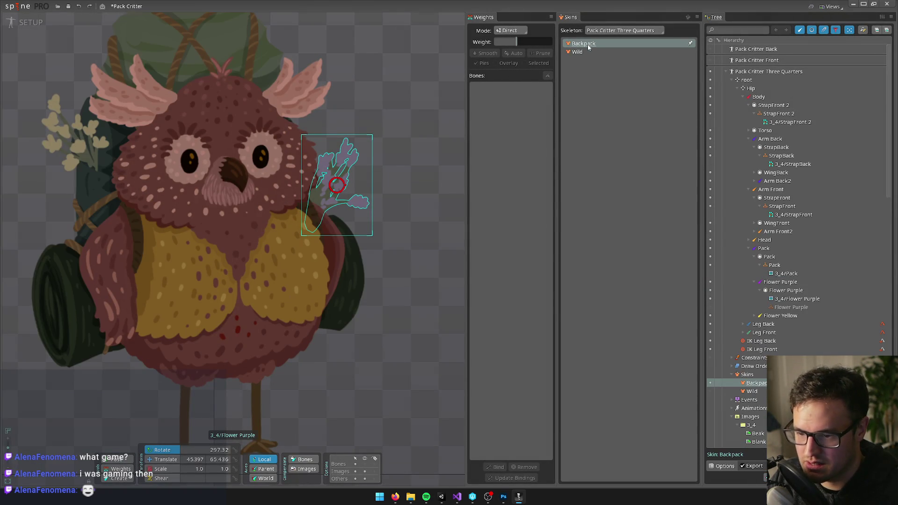
left_click_drag(809, 300, 800, 304)
left_click(795, 290)
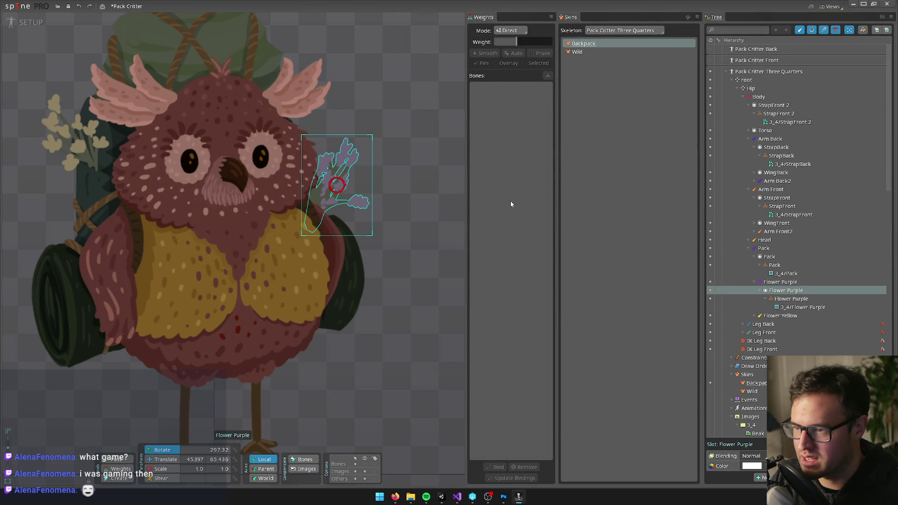
left_click(577, 51)
scroll(292, 175, "down", 5)
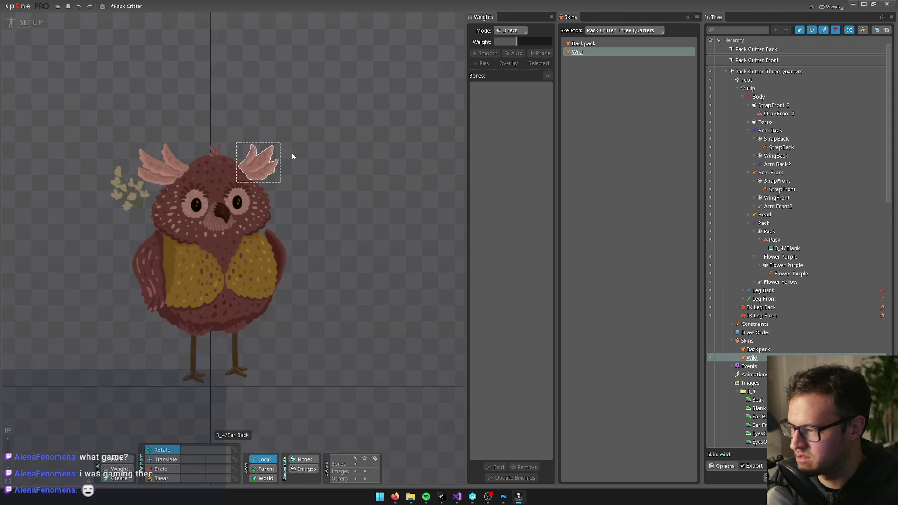
Create a Flower Yellow skin placeholder and move the 3_4/Flower Yellow attachment into it
scroll(140, 243, "up", 5)
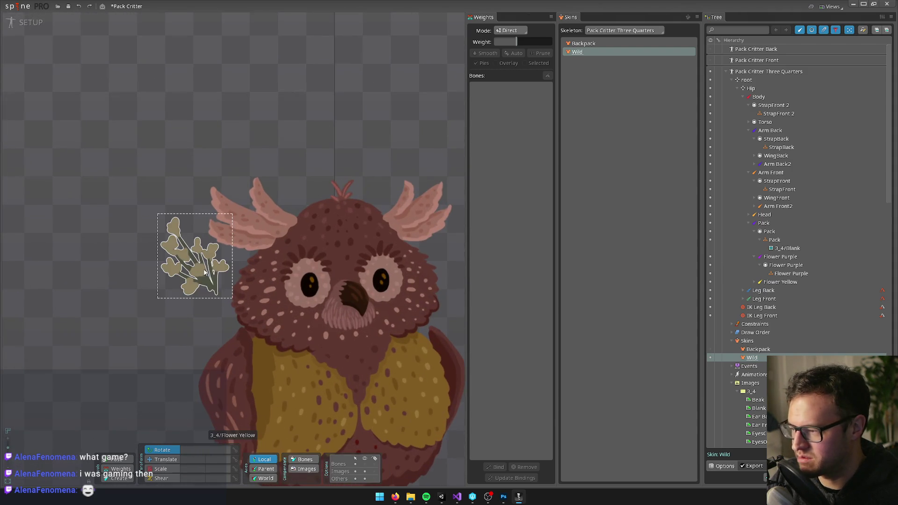
left_click(213, 269)
left_click(786, 290)
left_click(760, 477)
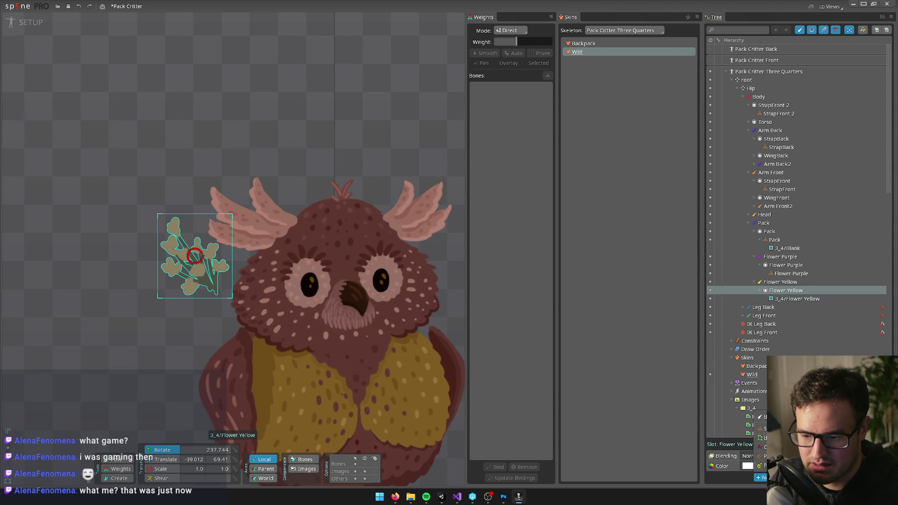
left_click(771, 432)
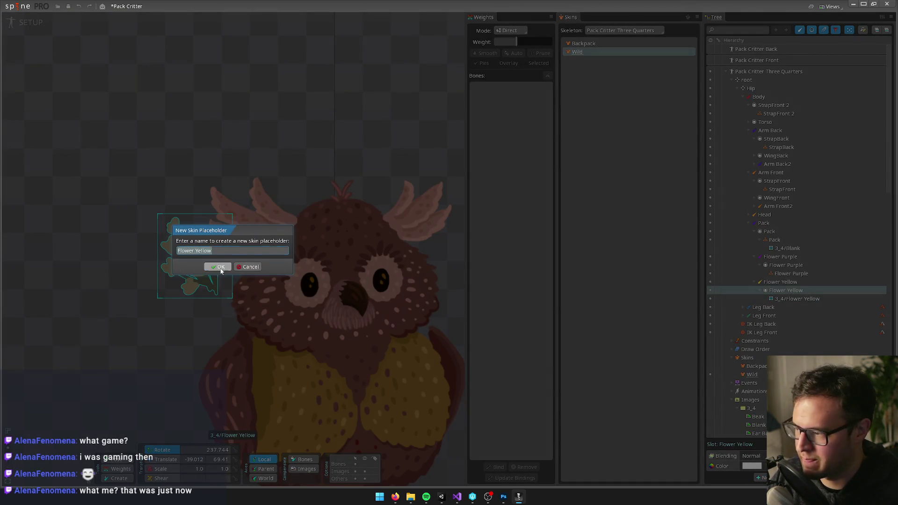
left_click(216, 267)
left_click(813, 299)
left_click_drag(813, 301, 795, 307)
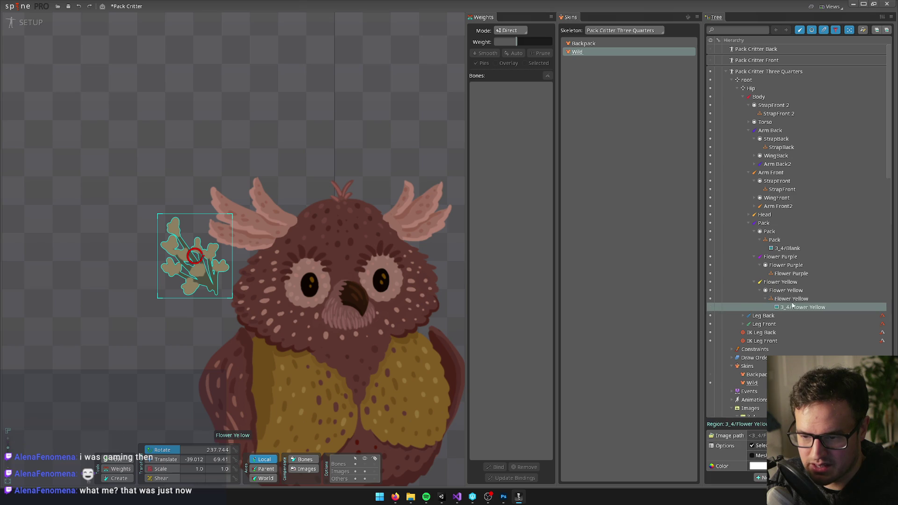
left_click(786, 290)
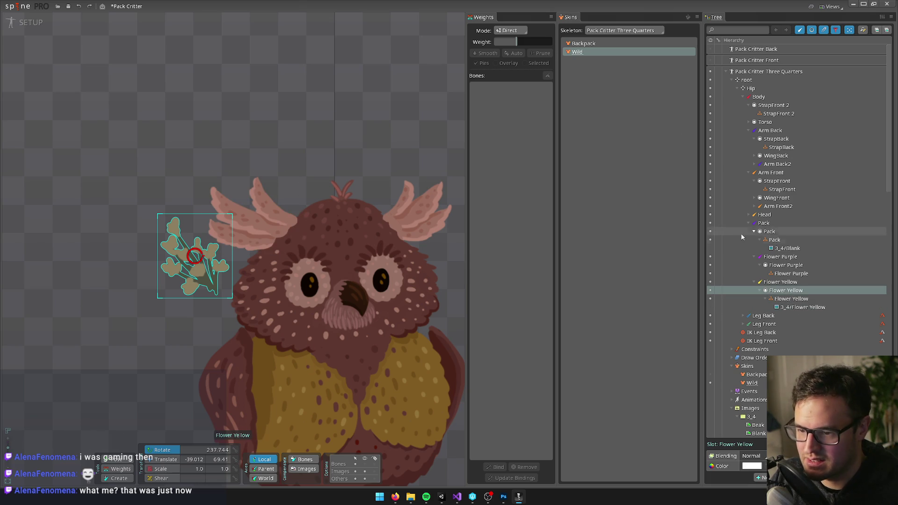
With the Wild skin active, drag the yellow flower out of its placeholder, then compare Backpack and Wild
left_click(582, 44)
left_click(579, 52)
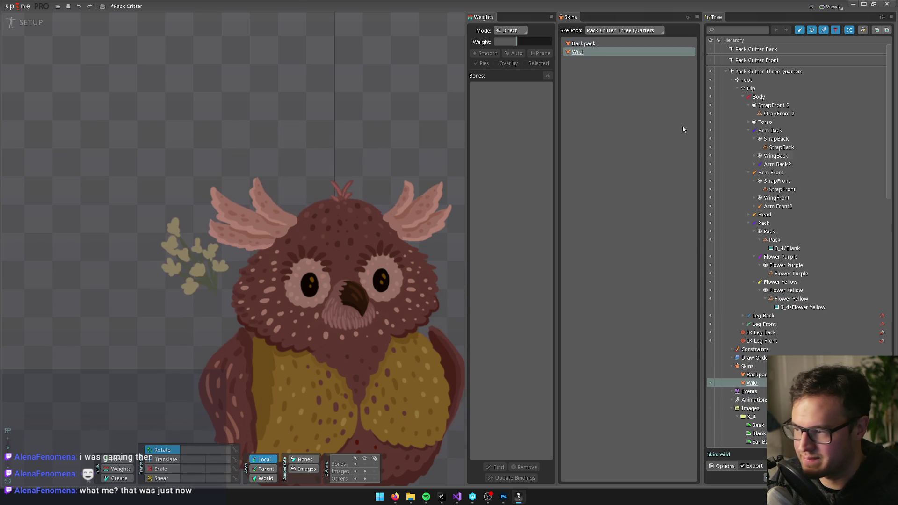
left_click_drag(802, 307, 786, 291)
left_click(591, 44)
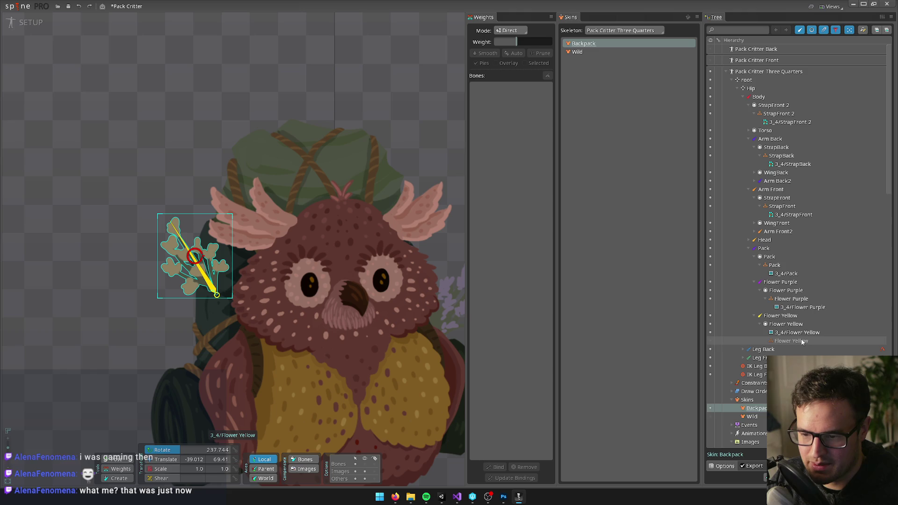
left_click(578, 52)
scroll(267, 161, "down", 3)
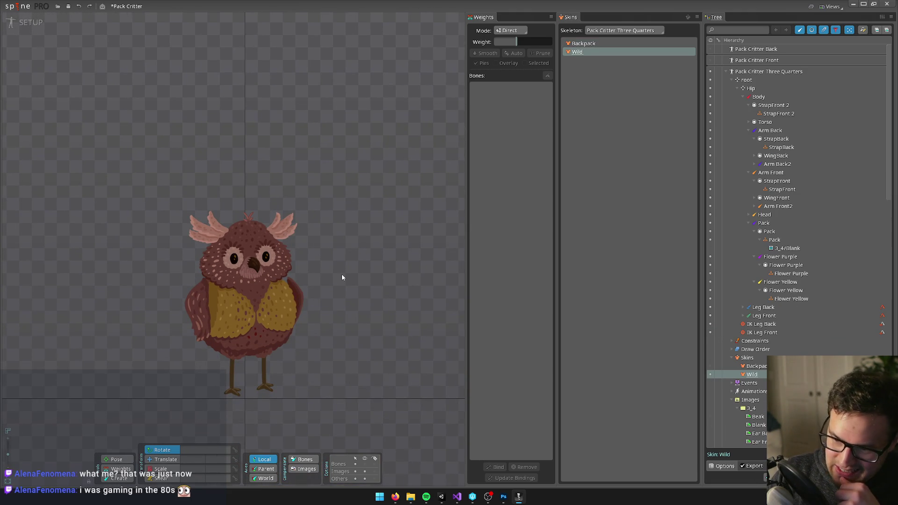
scroll(341, 277, "up", 5)
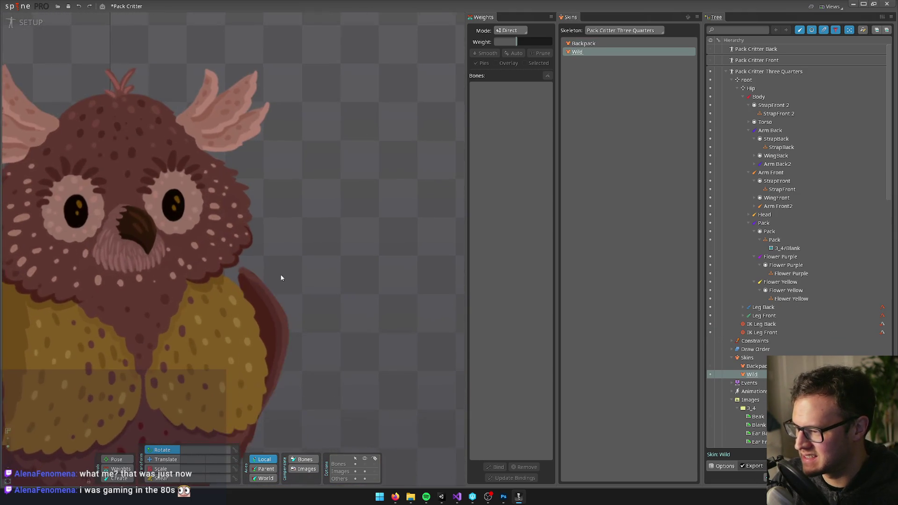
scroll(262, 225, "down", 5)
scroll(281, 274, "up", 5)
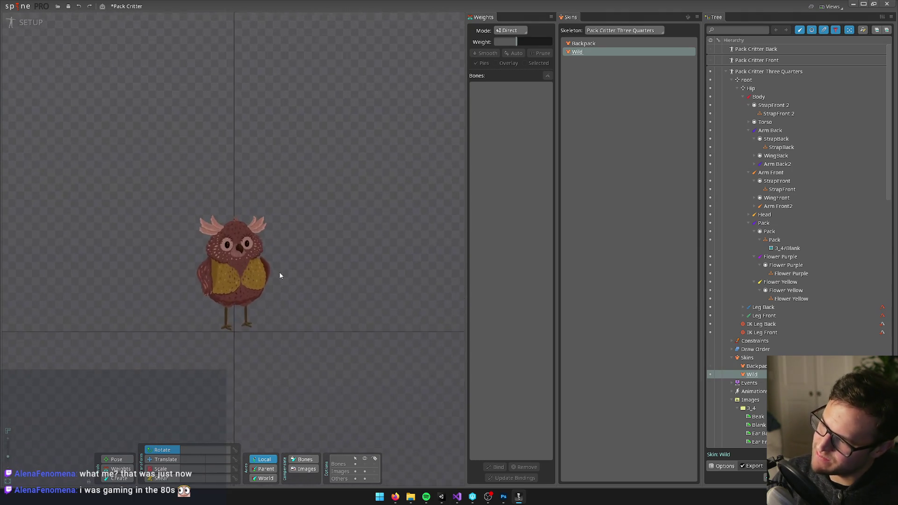
scroll(253, 240, "up", 2)
scroll(260, 187, "down", 8)
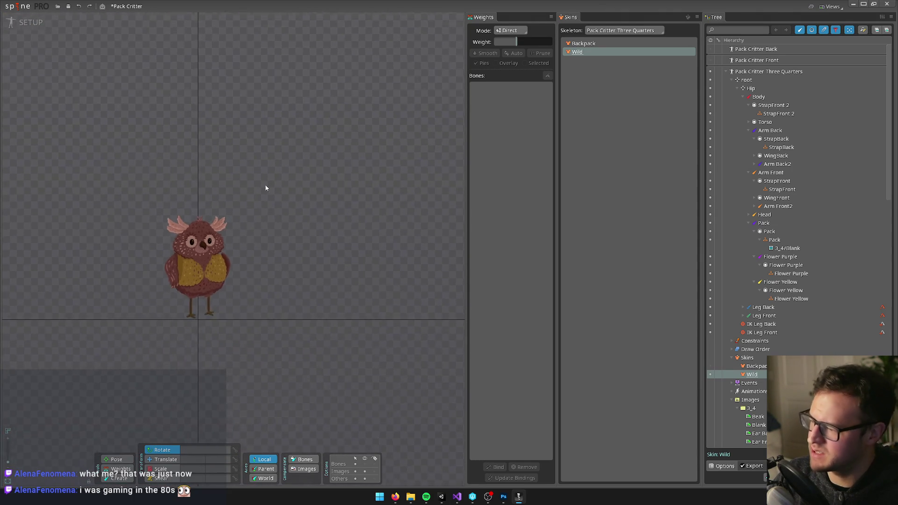
left_click(223, 277)
scroll(260, 302, "up", 4)
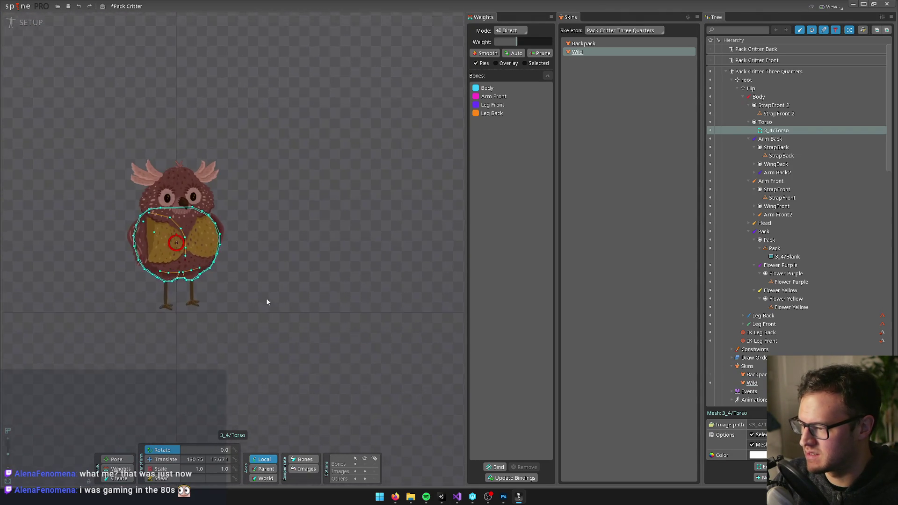
left_click_drag(333, 288, 372, 303)
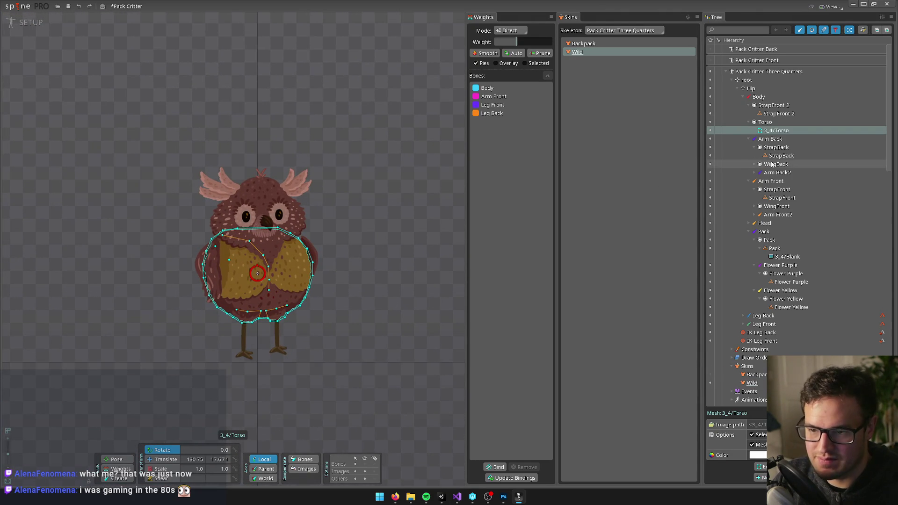
left_click(777, 116)
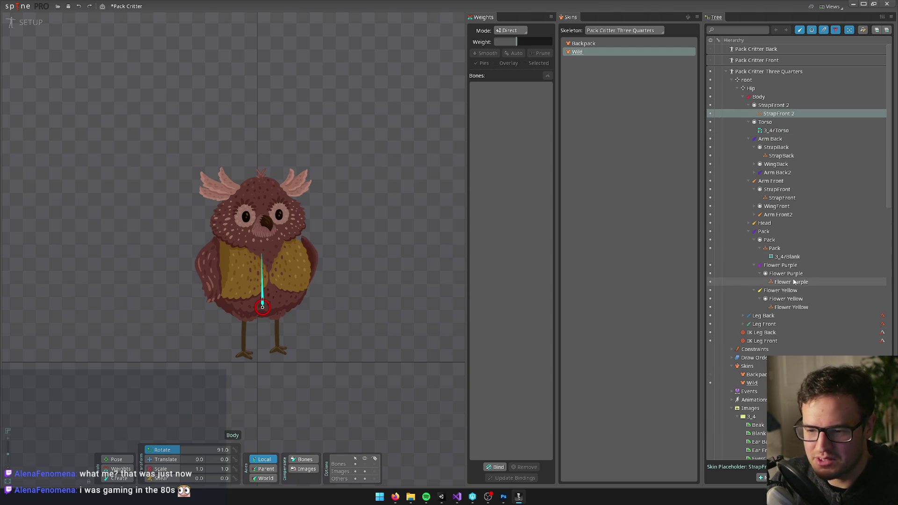
scroll(795, 299, "down", 5)
scroll(795, 252, "down", 2)
scroll(786, 290, "up", 7)
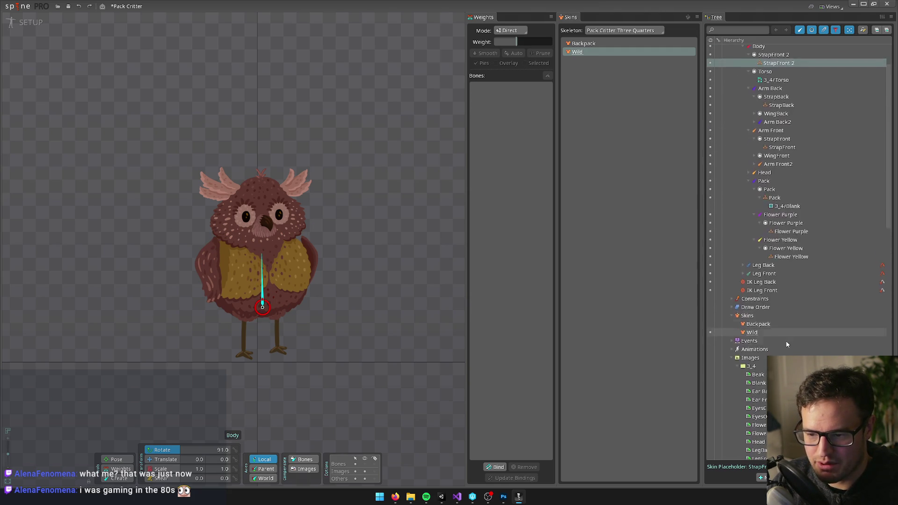
left_click(778, 113)
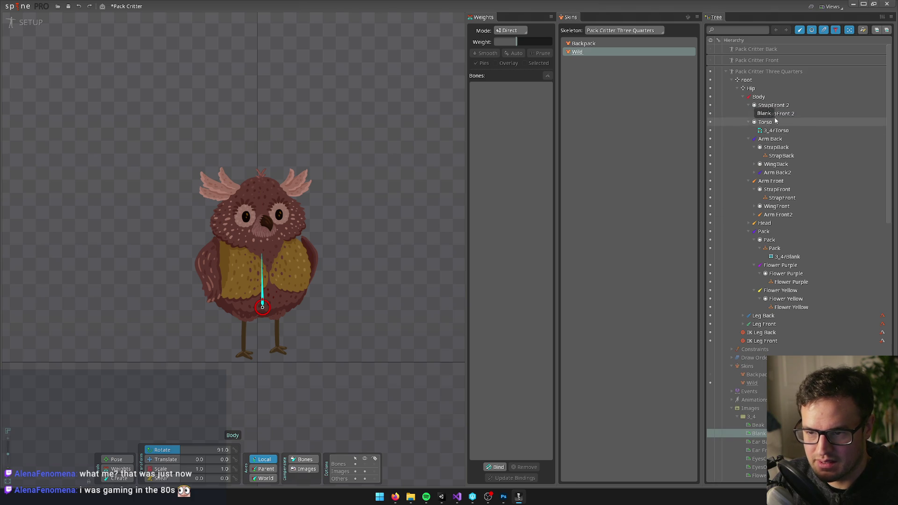
Drag the Blank image into the StrapBack, StrapFront, Pack and Flower Yellow placeholders
key("ctrl+v")
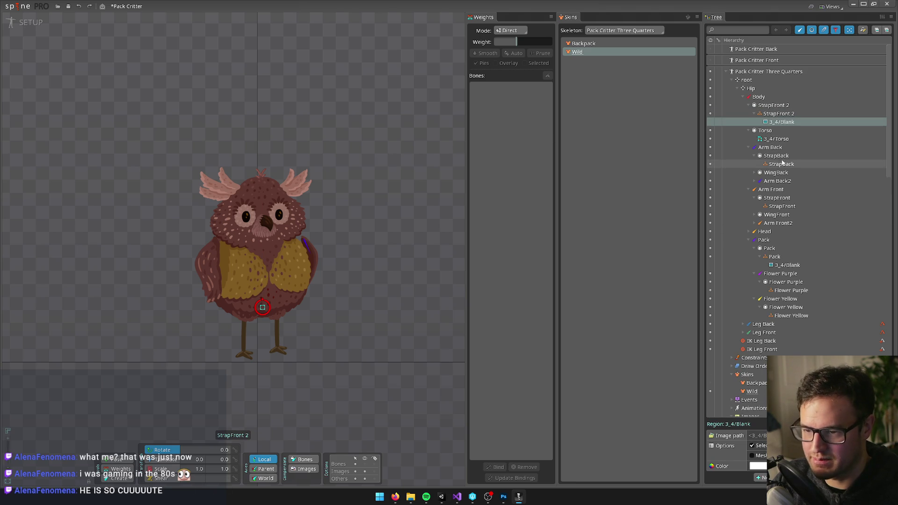
scroll(780, 202, "down", 3)
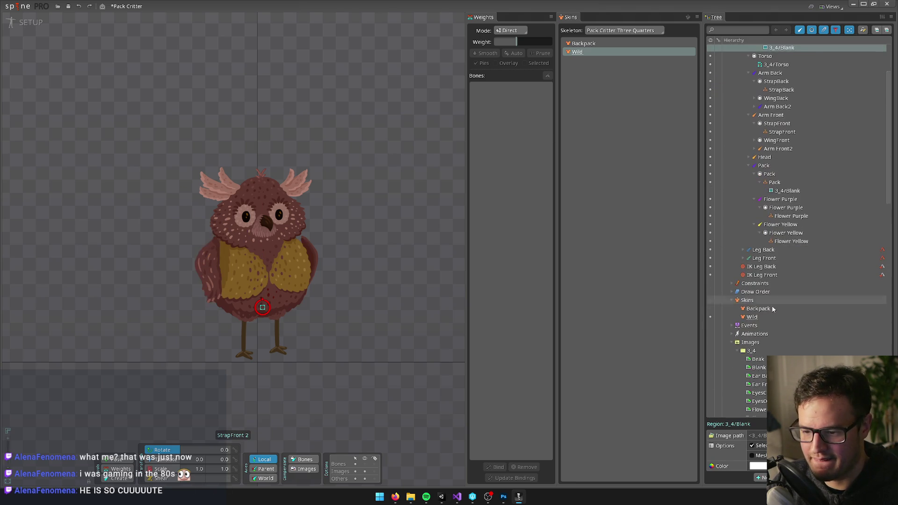
mouse_move(758, 368)
left_mouse_down()
mouse_move(790, 61)
mouse_move(788, 90)
left_mouse_up()
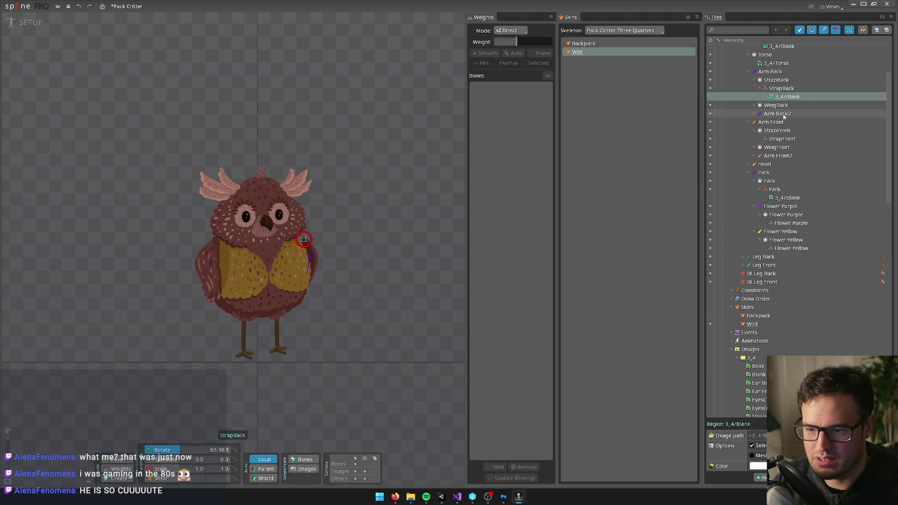
scroll(769, 293, "down", 1)
mouse_move(758, 351)
left_mouse_down()
mouse_move(754, 166)
mouse_move(787, 120)
left_mouse_up()
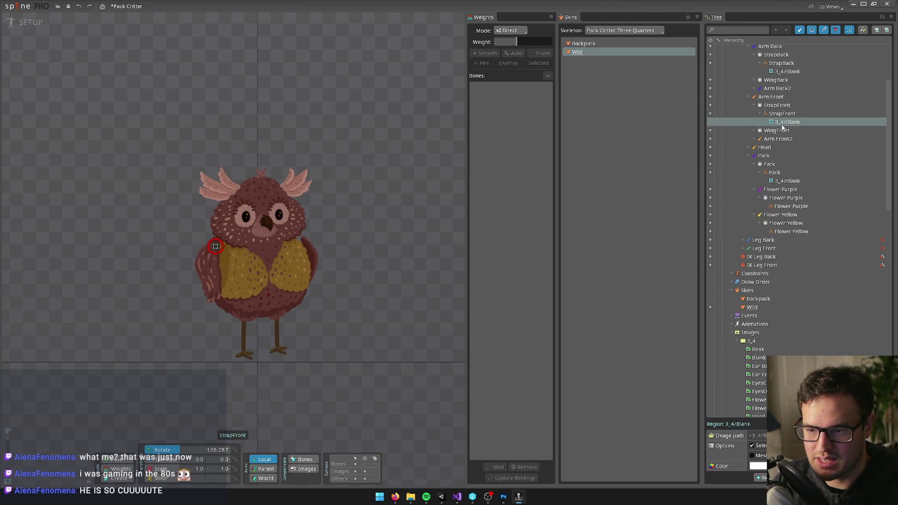
scroll(785, 271, "down", 1)
scroll(784, 271, "up", 1)
mouse_move(758, 358)
left_mouse_down()
mouse_move(748, 261)
mouse_move(785, 178)
mouse_move(790, 207)
left_mouse_up()
mouse_move(758, 367)
left_mouse_down()
mouse_move(763, 259)
mouse_move(791, 239)
left_mouse_up()
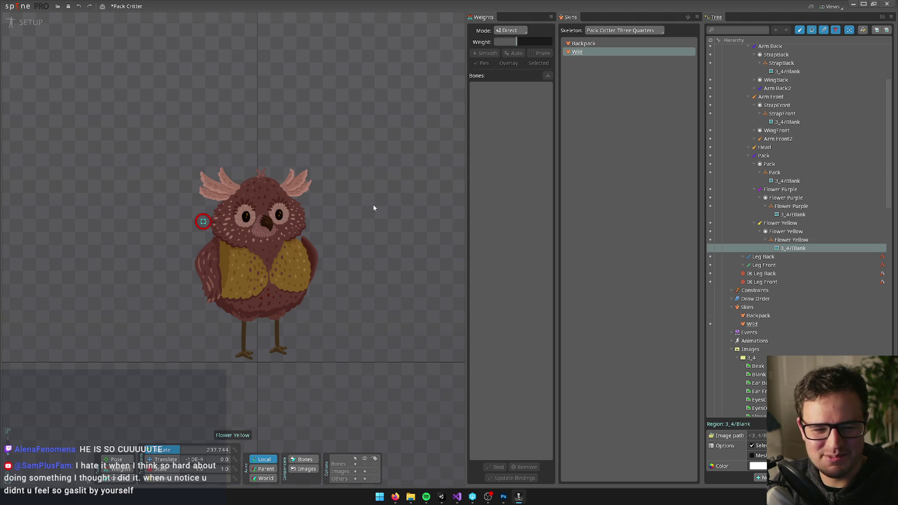
Collapse the root bone and the Pack Critter Three Quarters skeleton in the Tree
scroll(329, 156, "up", 3)
left_click_drag(329, 155, 363, 139)
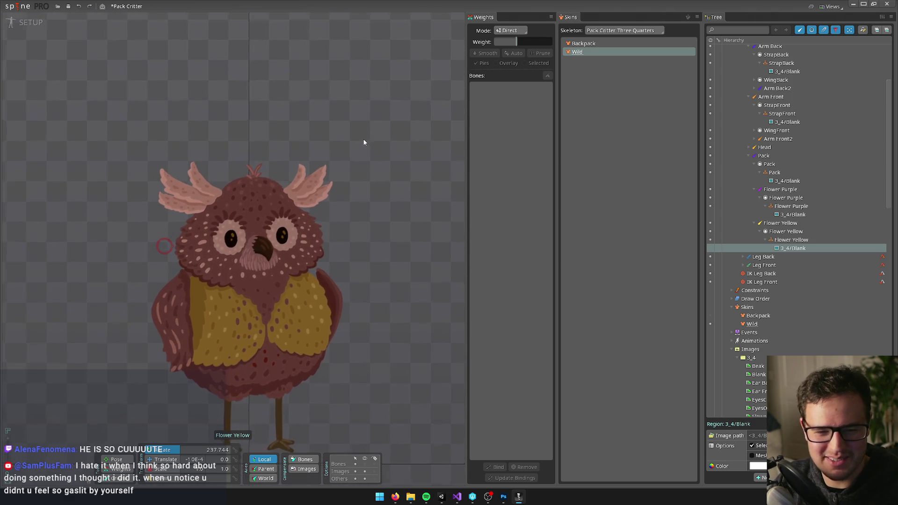
scroll(386, 162, "up", 1)
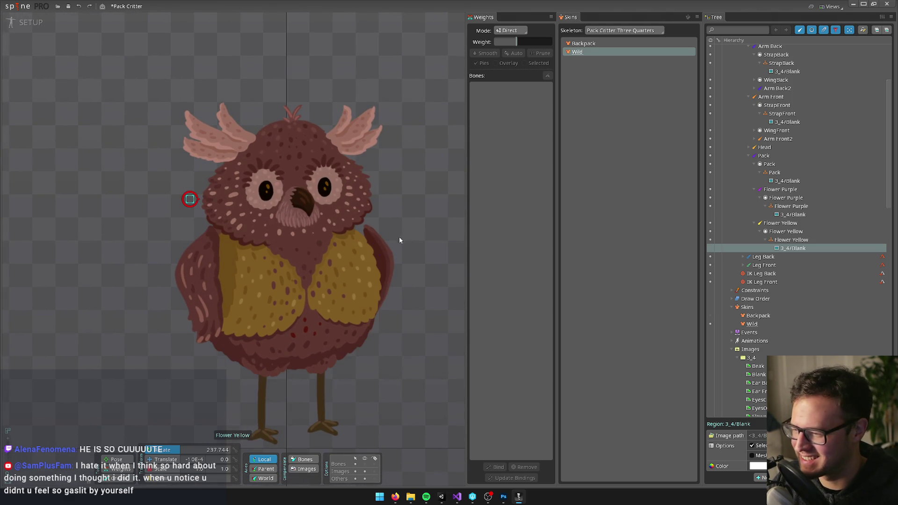
left_click_drag(389, 247, 388, 216)
scroll(747, 107, "up", 4)
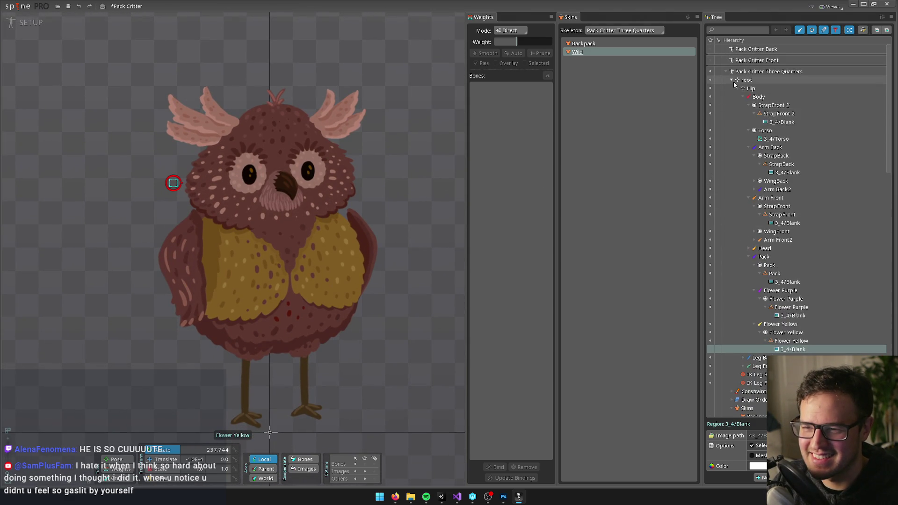
left_click(732, 80)
left_click(725, 71)
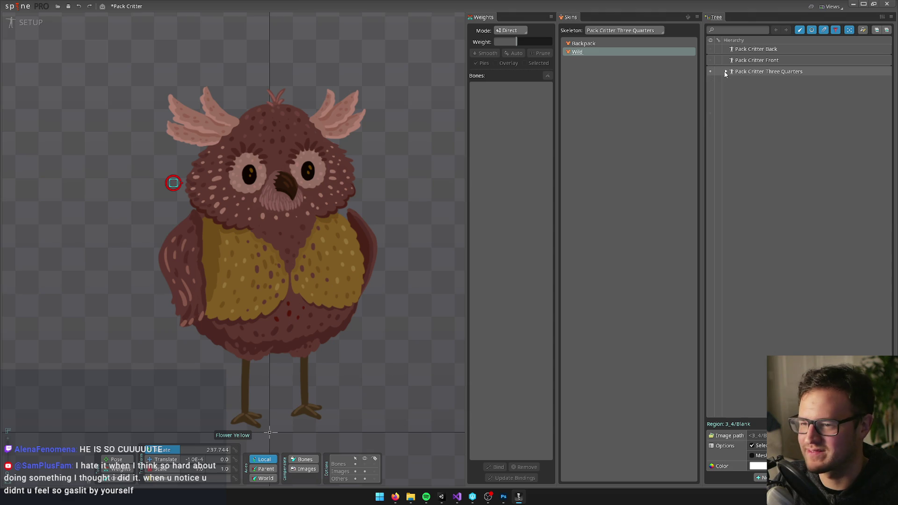
scroll(281, 176, "down", 5)
scroll(371, 180, "up", 5)
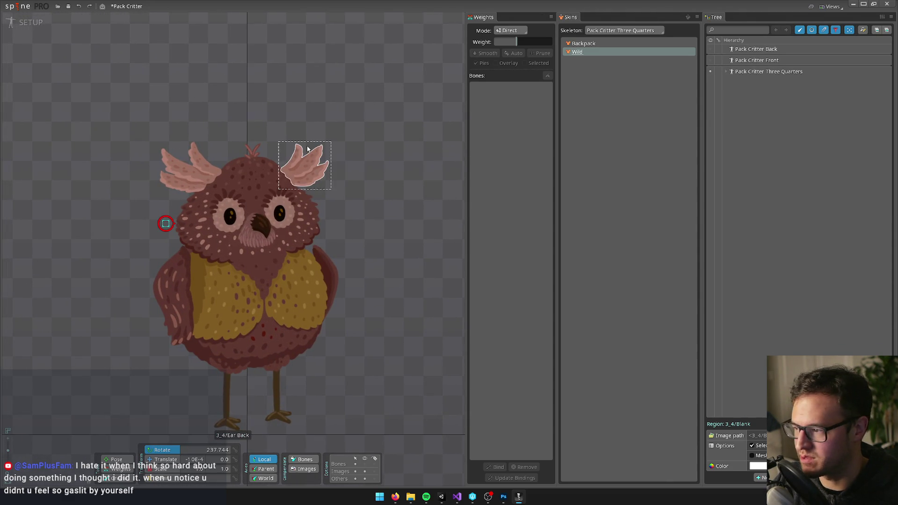
Try saving with Ctrl+S, acknowledge the write error and cancel the Save As browser
key("ctrl+s")
left_click(234, 265)
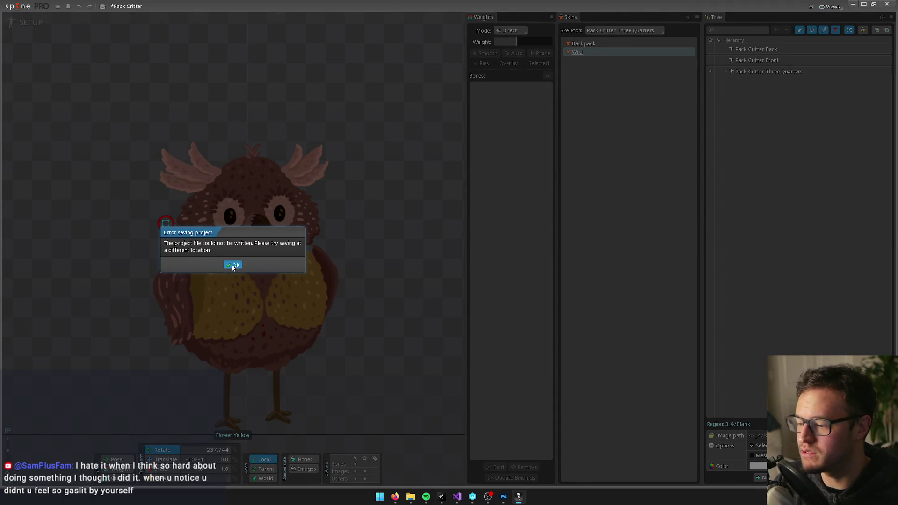
left_click(240, 325)
left_click(137, 165)
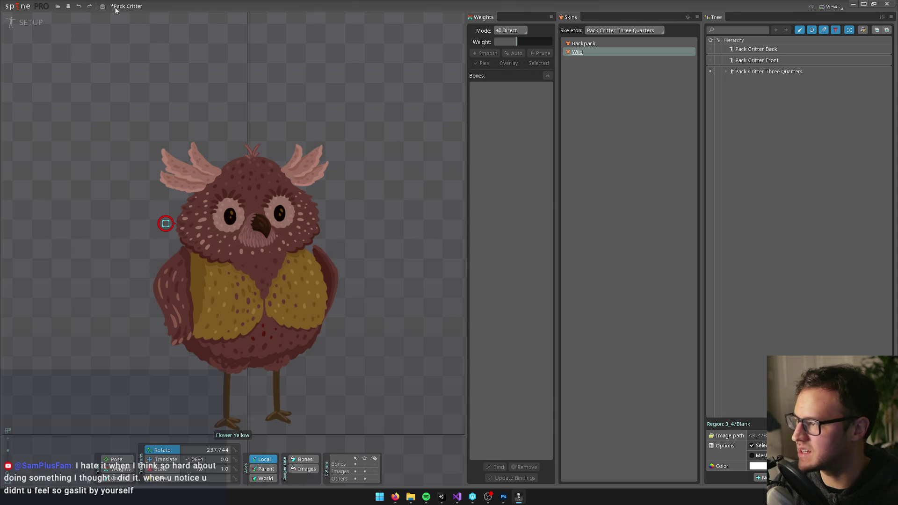
In P4V's workspace tree, collapse Textures and expand the Spine folder
left_click(470, 499)
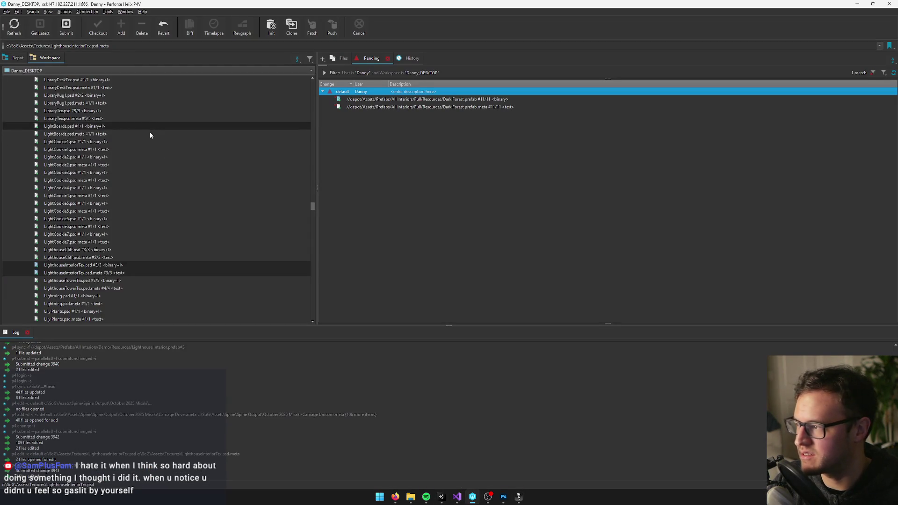
scroll(220, 178, "down", 5)
left_click_drag(312, 201, 312, 82)
left_click(20, 273)
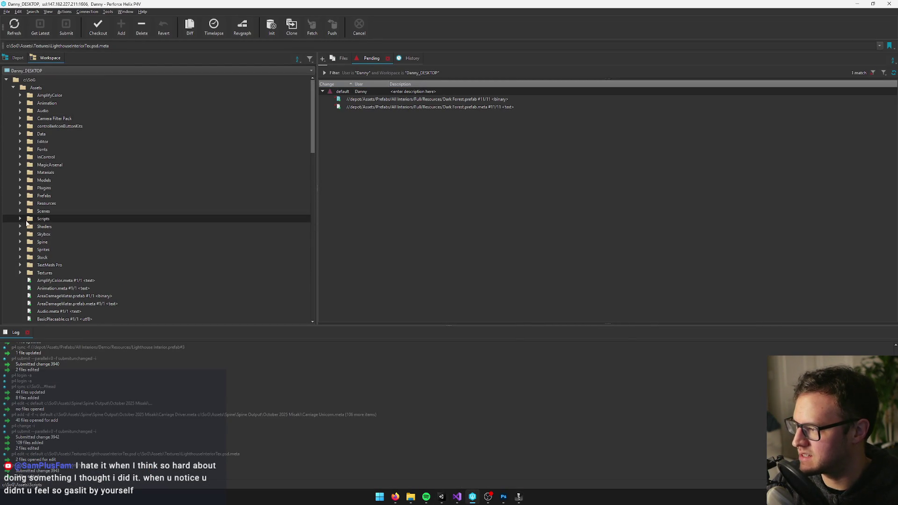
left_click(20, 242)
left_click(27, 264)
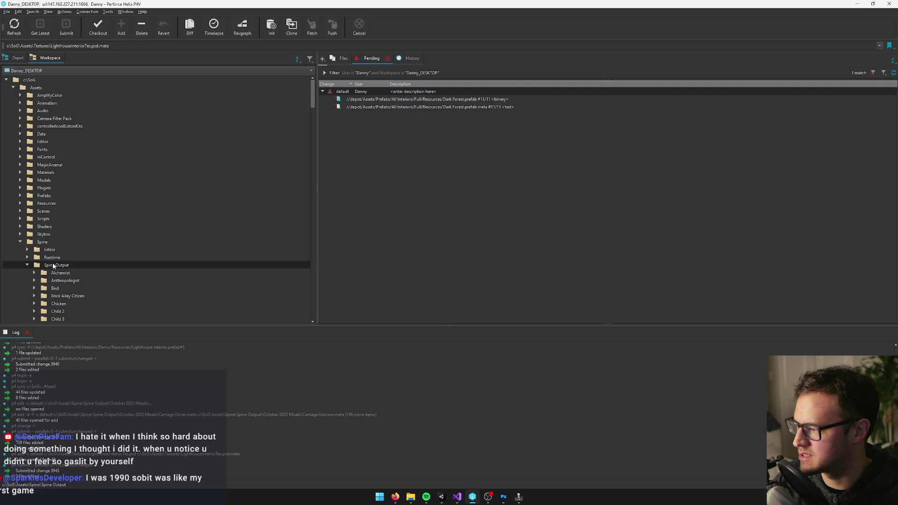
left_click(32, 266)
left_click(27, 265)
Expand Spine Projects~/Pack Critter and select Pack Critter.spine
left_click(27, 273)
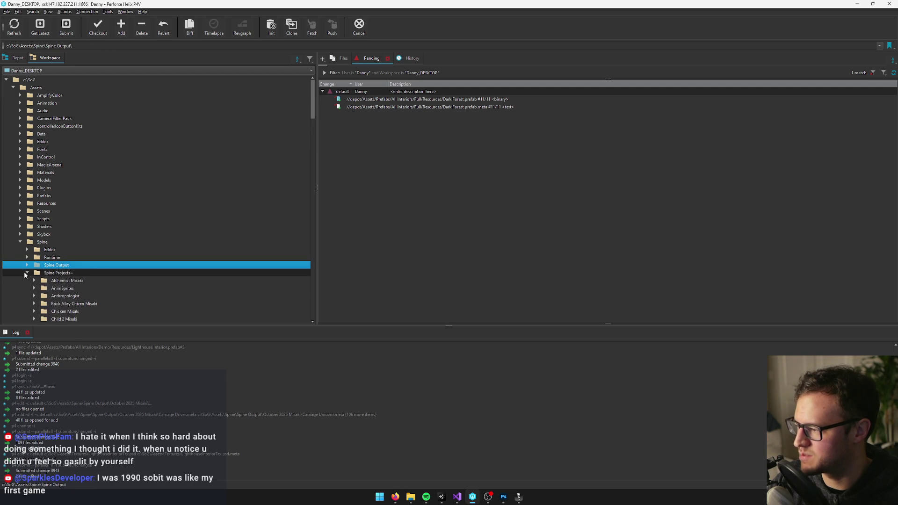
left_click(62, 288)
key("p")
key("Right")
key("Right")
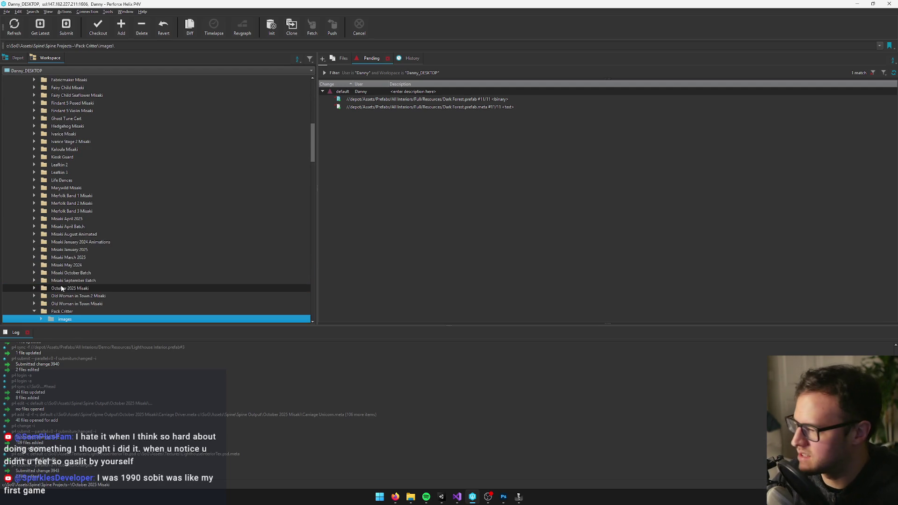
scroll(119, 187, "down", 6)
left_click(61, 188)
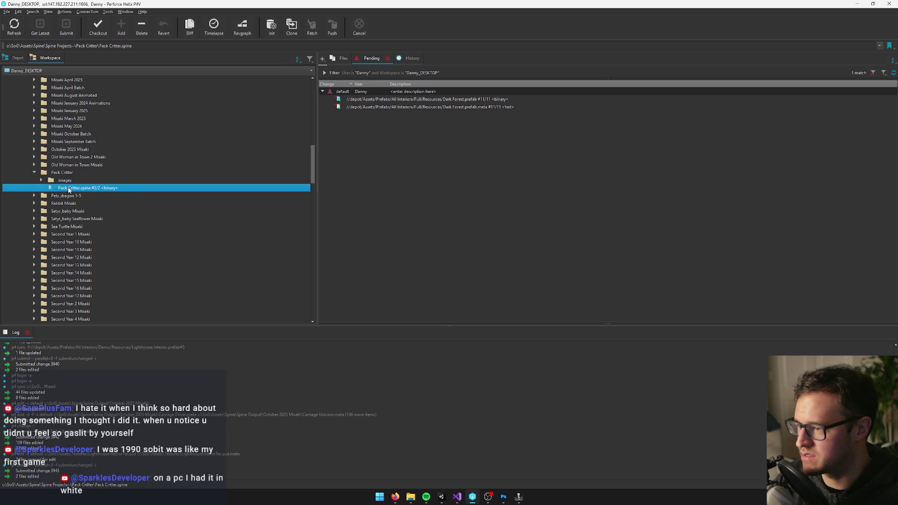
right_click(389, 140)
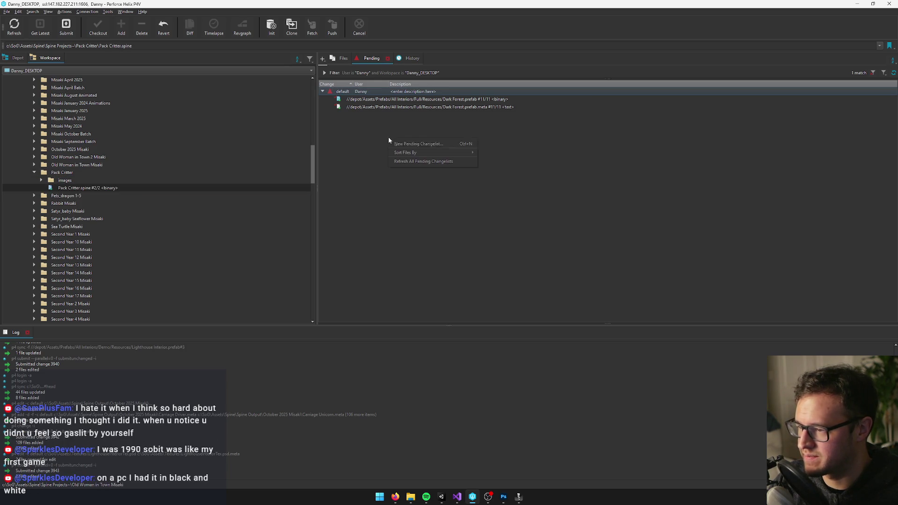
Create and save a new numbered pending changelist, then select the default changelist
left_click(397, 146)
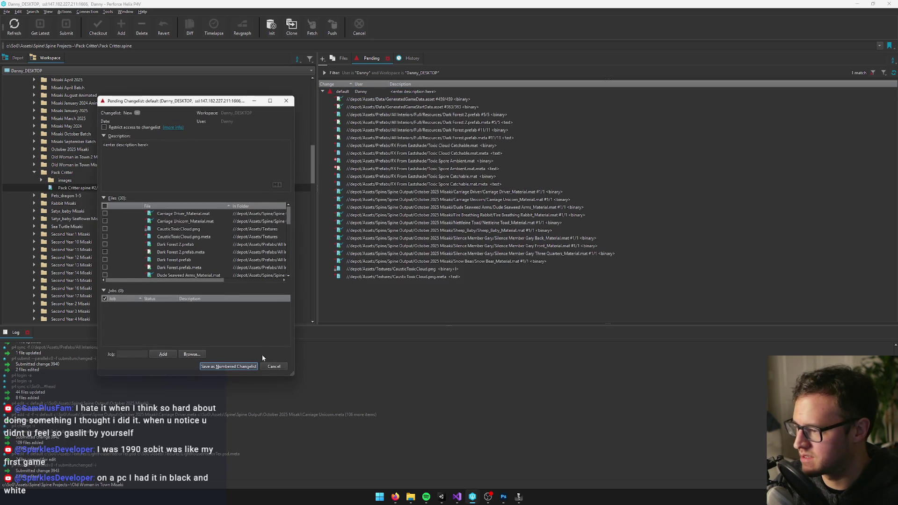
left_click(229, 367)
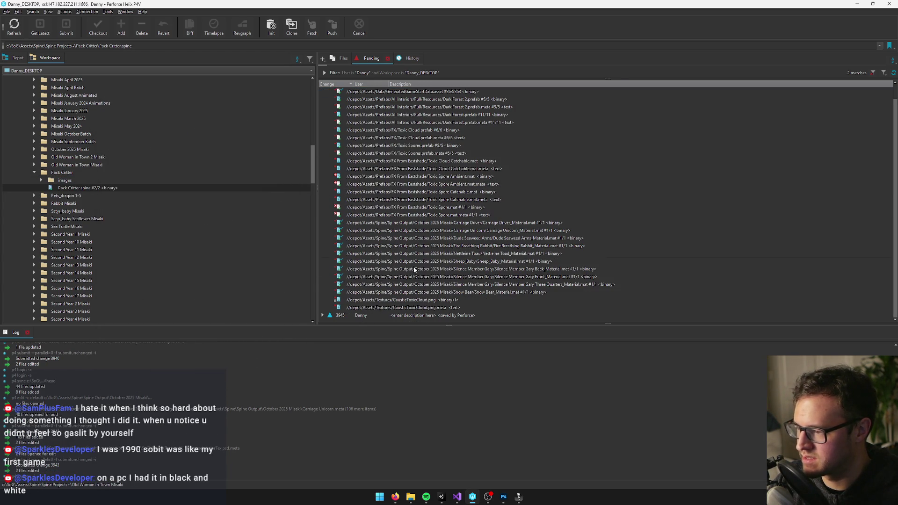
left_click(71, 188)
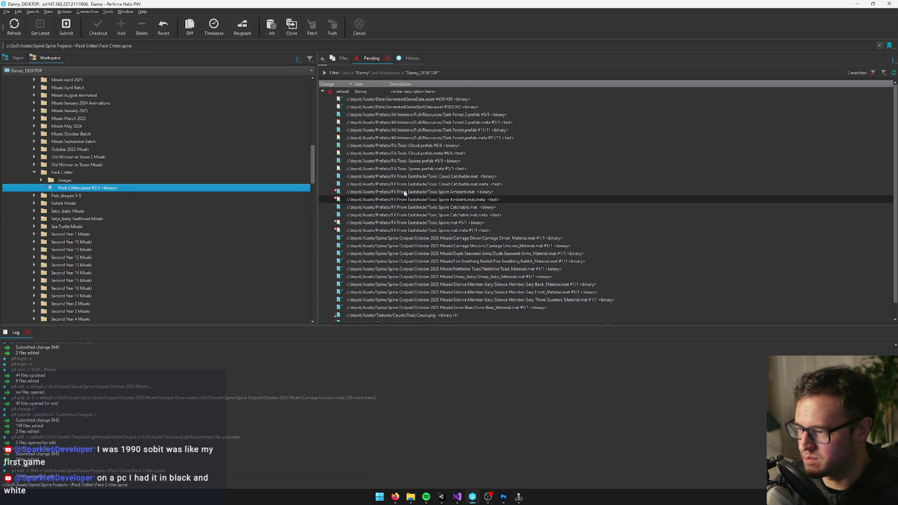
left_click(389, 92)
Submit the default changelist with a description of the spore placements, spore walls and visibility fixes
double_click(390, 92)
type("sp")
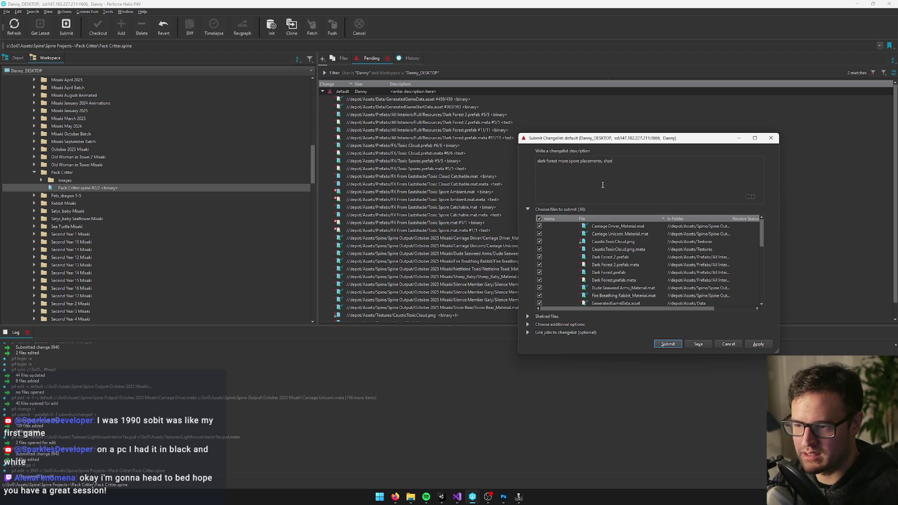
type("spore cloud walls, and sport art visibility improvements")
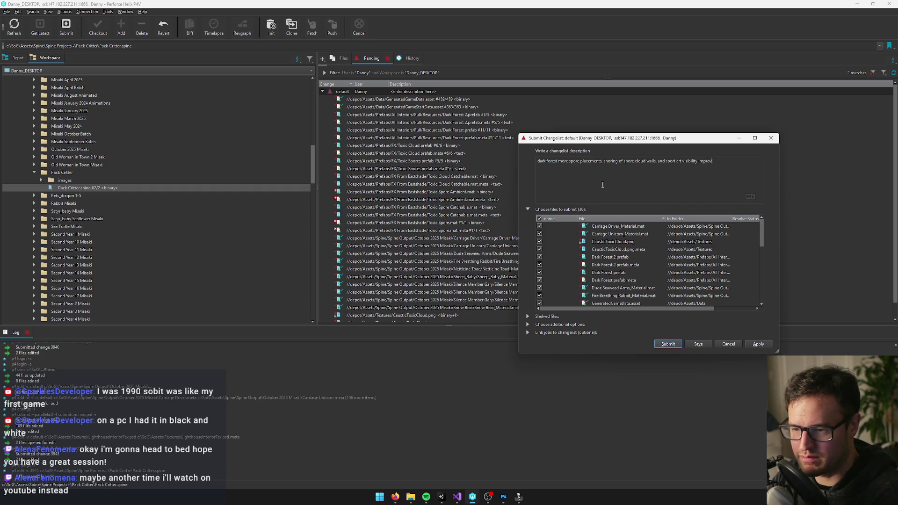
left_click(668, 344)
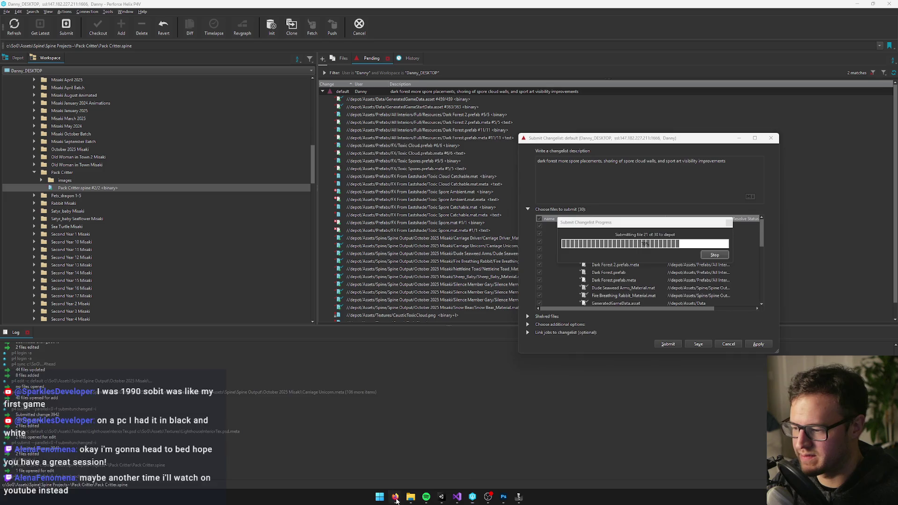
Bring the browser forward on the Trello card tab
mouse_move(395, 497)
left_click(358, 461)
key("ctrl+Tab")
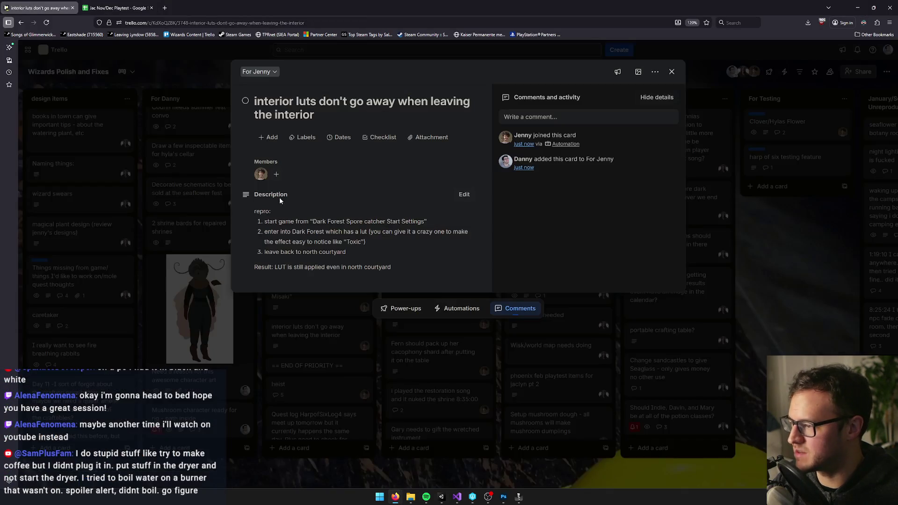
Close the card and search the board for 'spore' cards
left_click(671, 72)
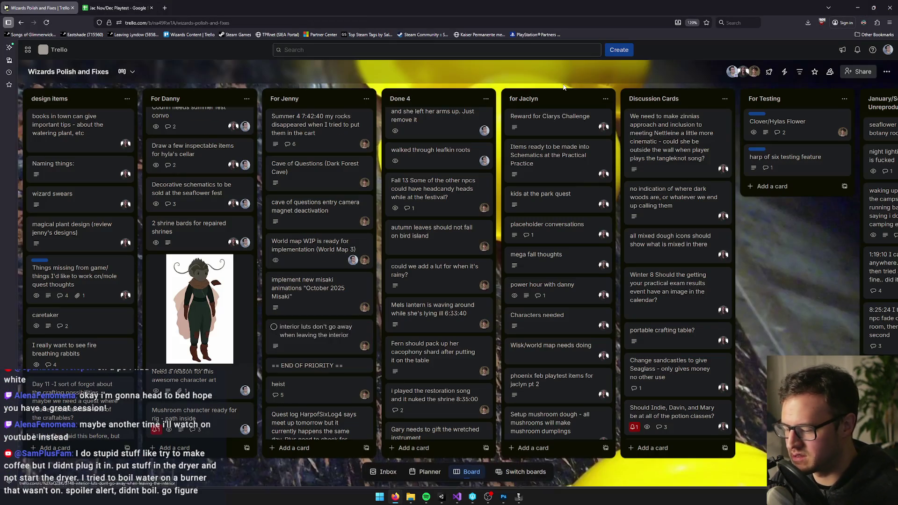
key("ctrl+f")
key("Return")
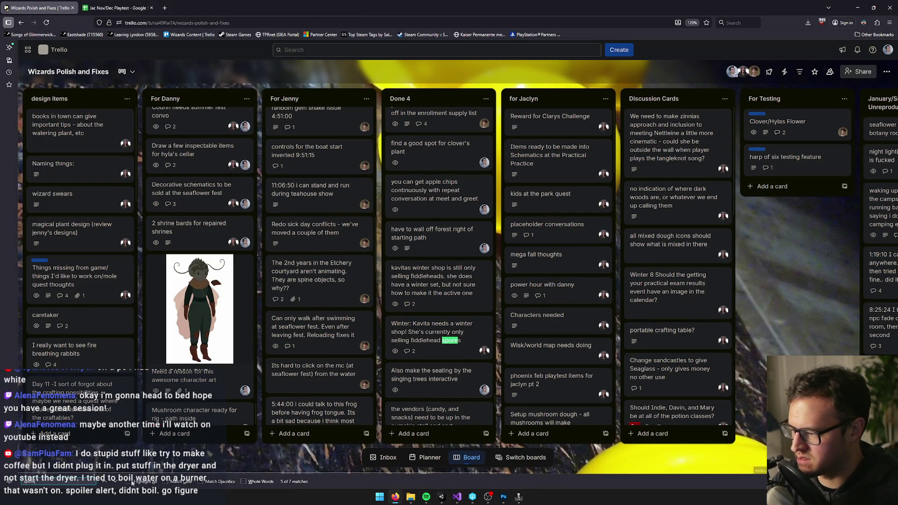
left_click(104, 483)
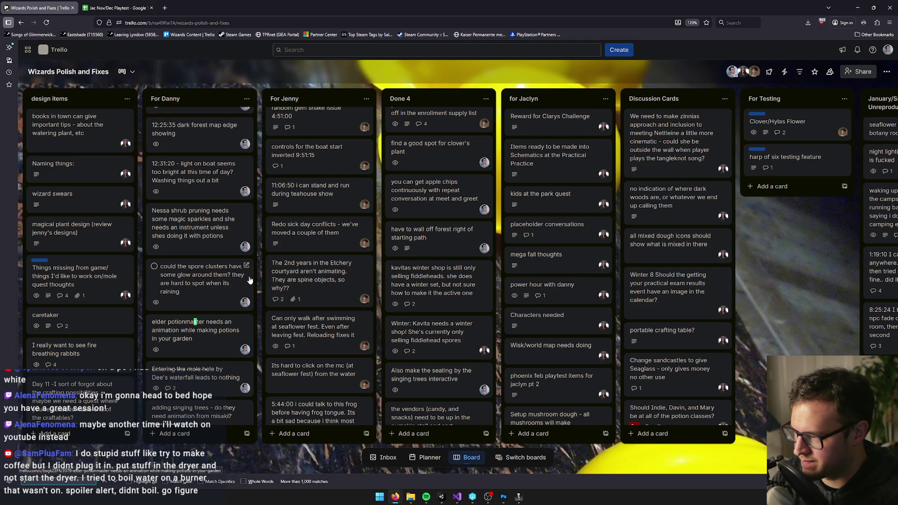
key("Escape")
Try dragging the spore clusters card to Done 4 and cancel the accidental Add list form
left_click_drag(184, 280, 420, 100)
scroll(442, 263, "down", 5)
scroll(442, 263, "up", 5)
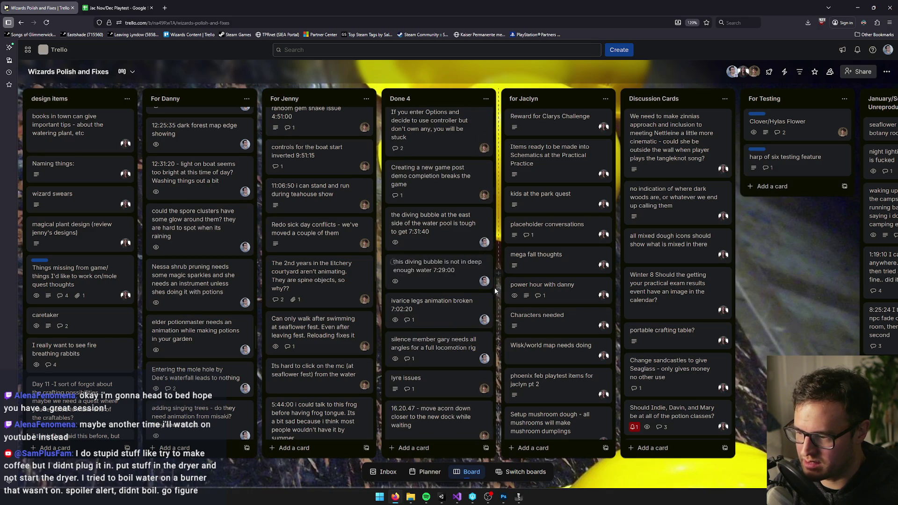
left_click(497, 212)
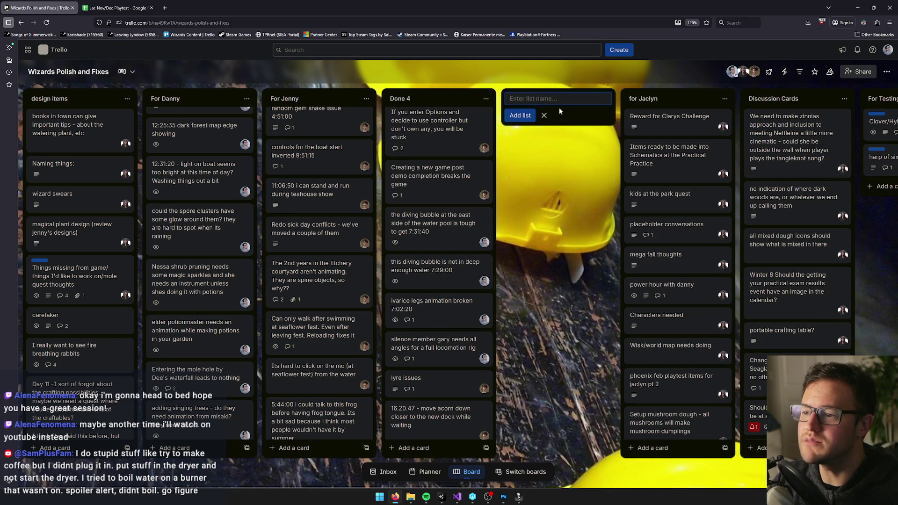
left_click(545, 116)
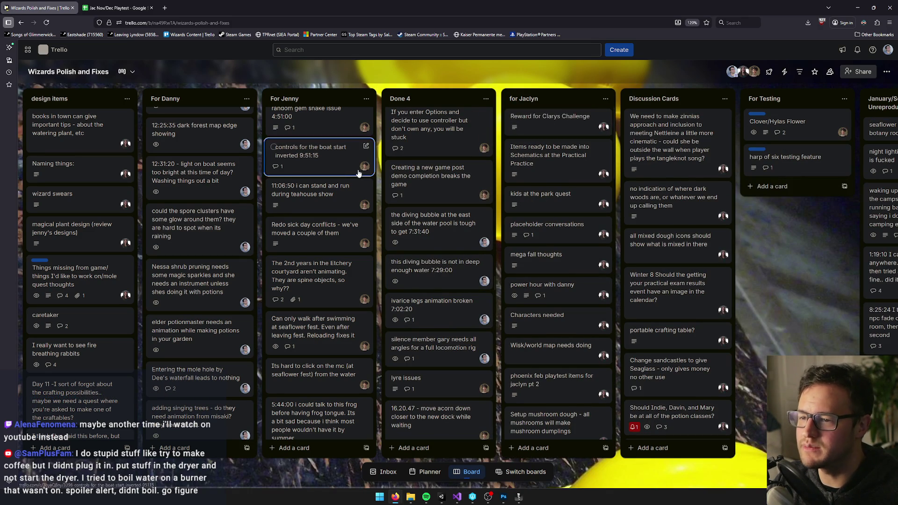
Cancel another stray Add list form and move the spore clusters card to the top of Done 4
scroll(439, 131, "down", 10)
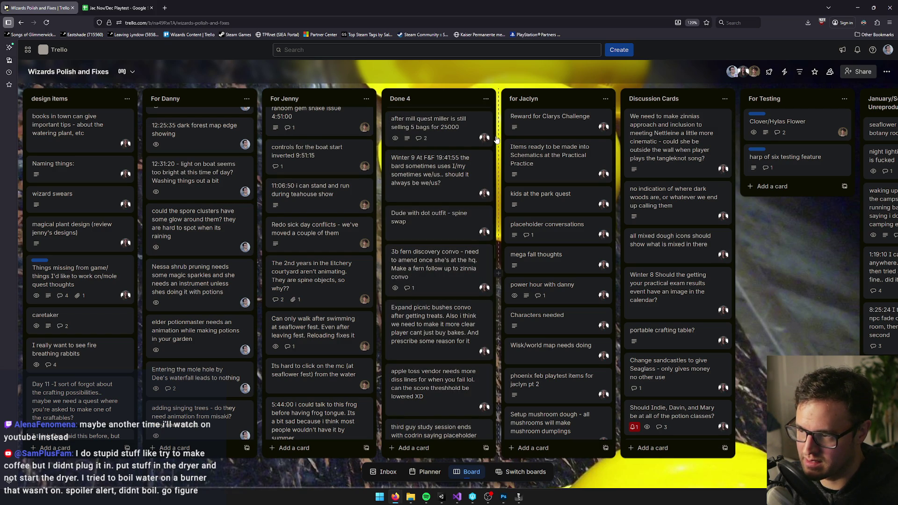
scroll(494, 132, "down", 10)
scroll(495, 140, "down", 5)
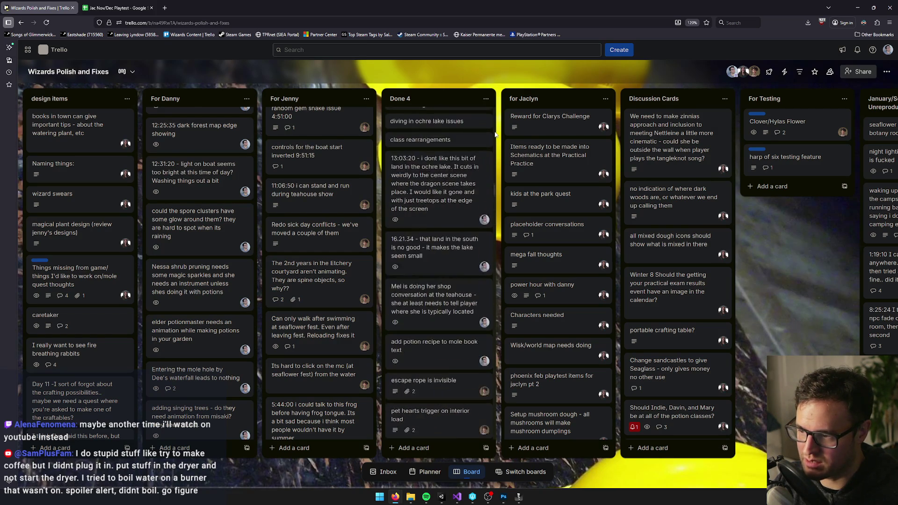
left_click(496, 188)
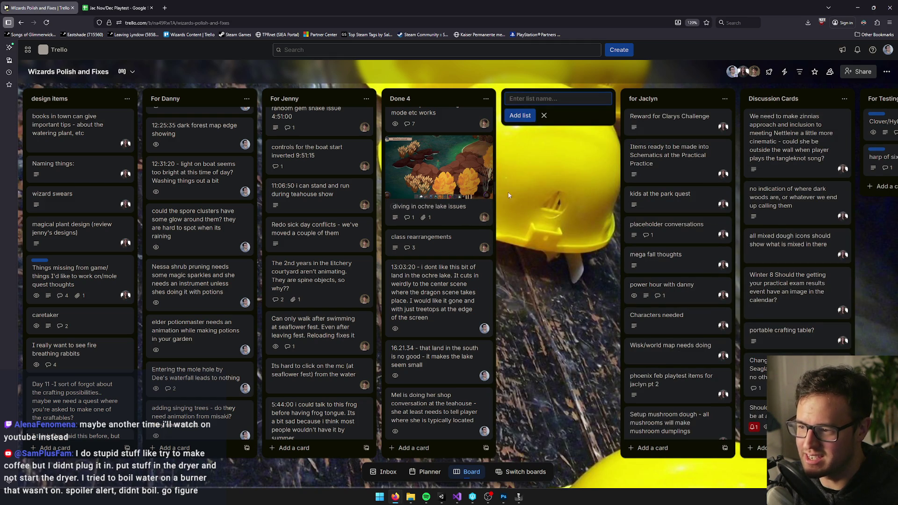
left_click(544, 116)
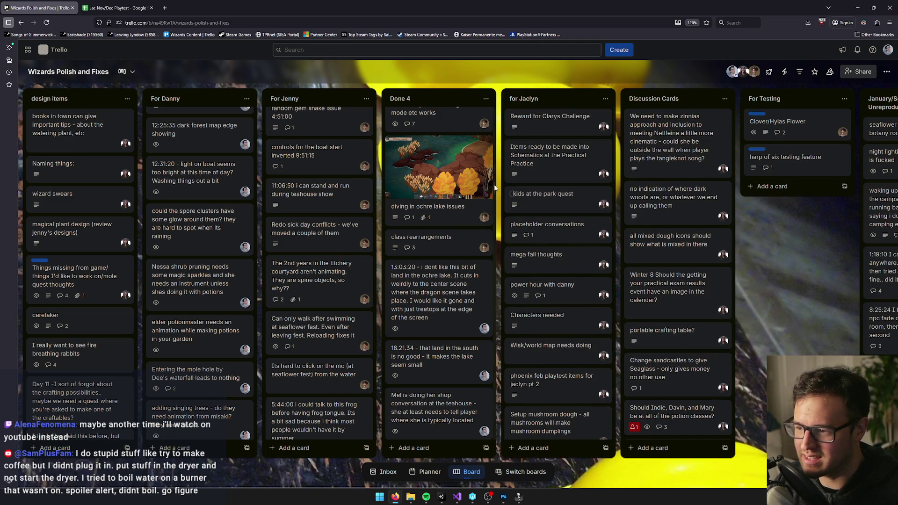
scroll(489, 122, "up", 5)
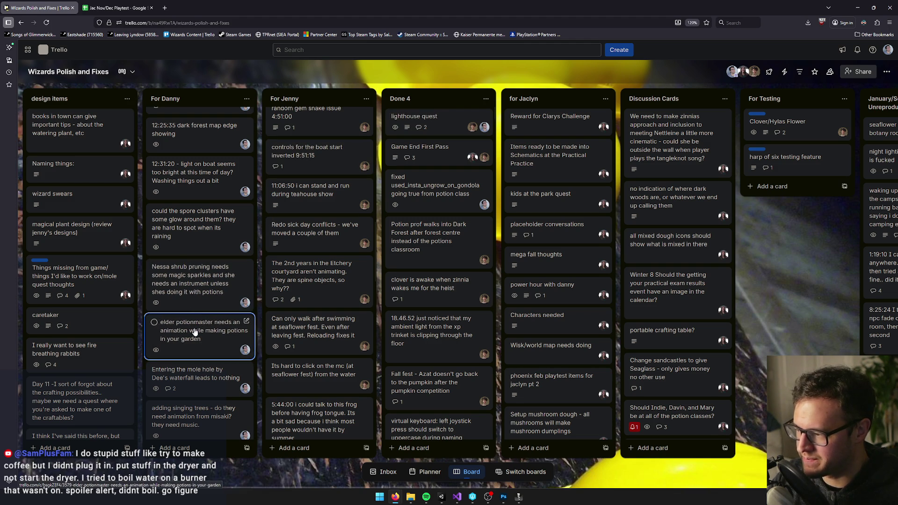
left_click_drag(189, 233, 443, 125)
Find the 'Add more spores to catch' card and move it to Done 4
key("ctrl+f")
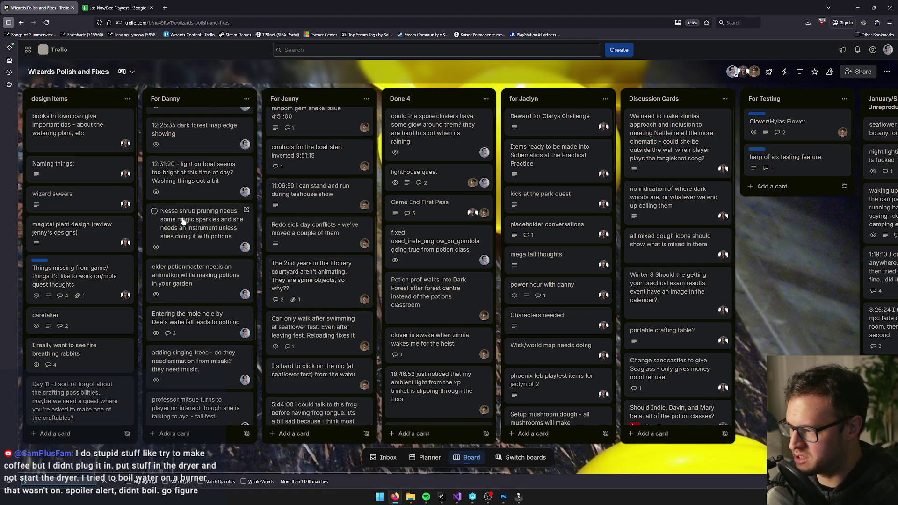
type("spore")
left_click(103, 481)
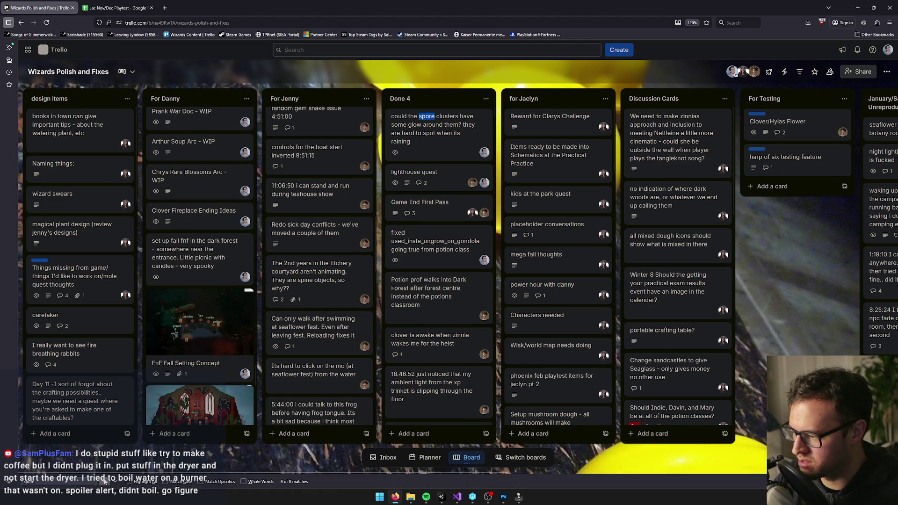
key("Escape")
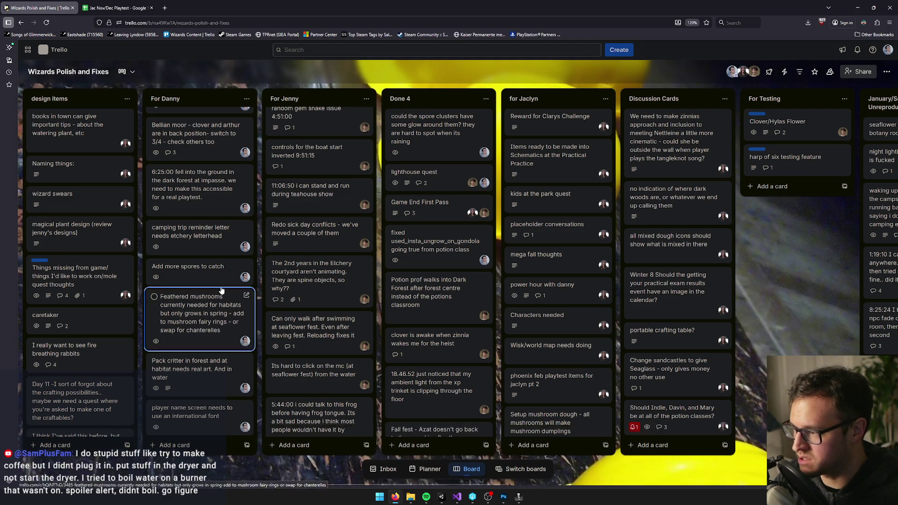
left_click_drag(187, 268, 437, 126)
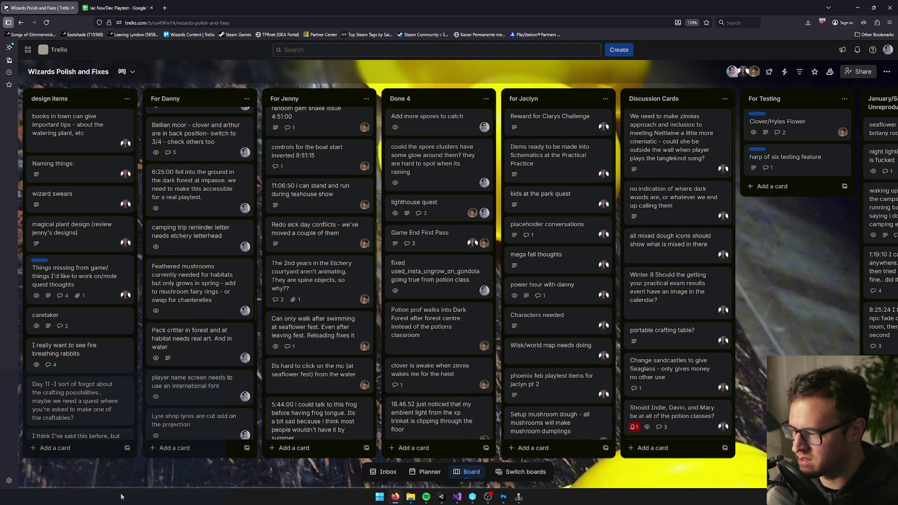
Search for 'walls' and move 'shore up spore walls' to the top of Done 4
key("ctrl+f")
type("spore")
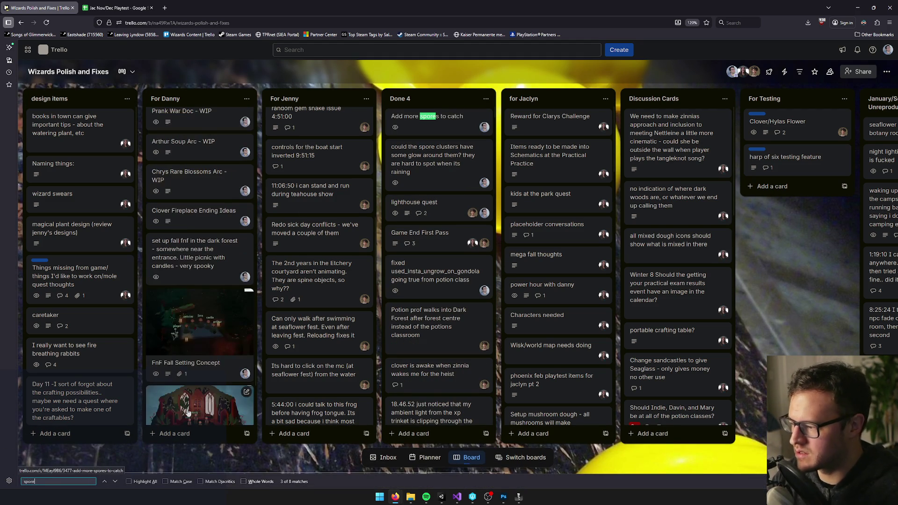
left_click(105, 483)
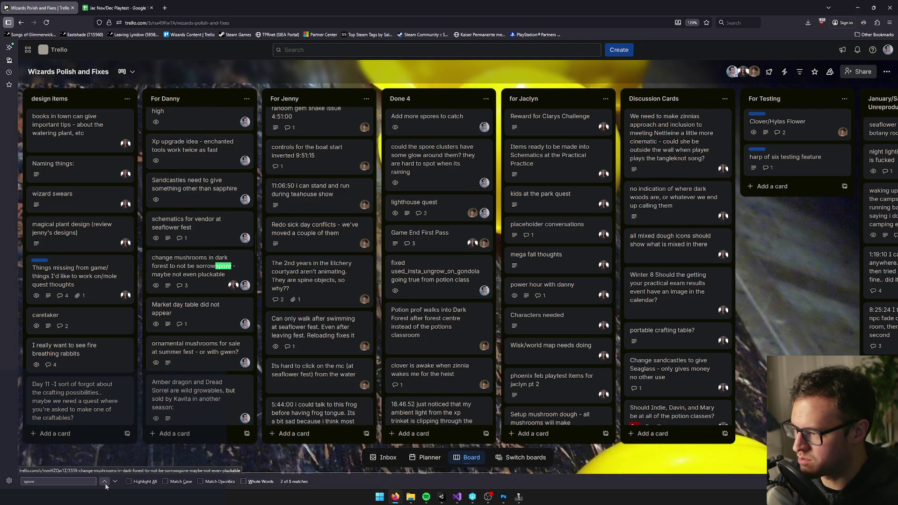
key("ctrl+a")
type("wall")
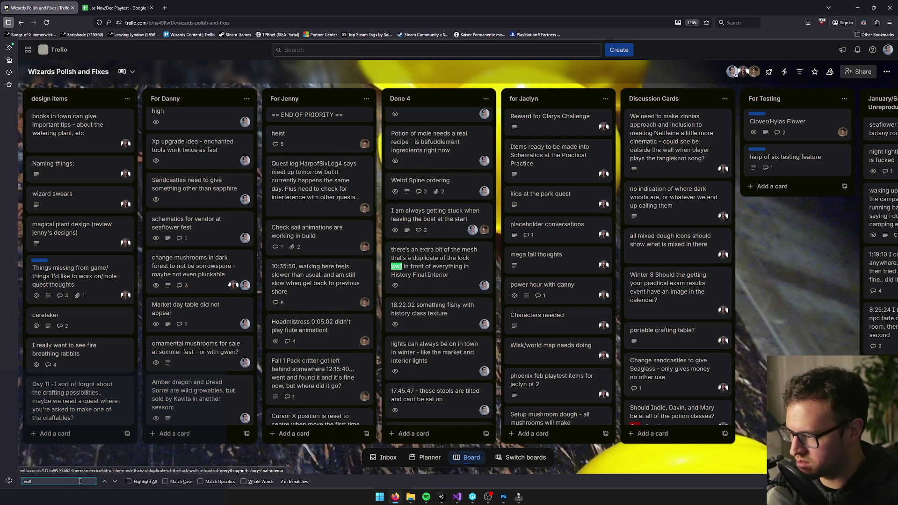
type("s")
left_click(105, 481)
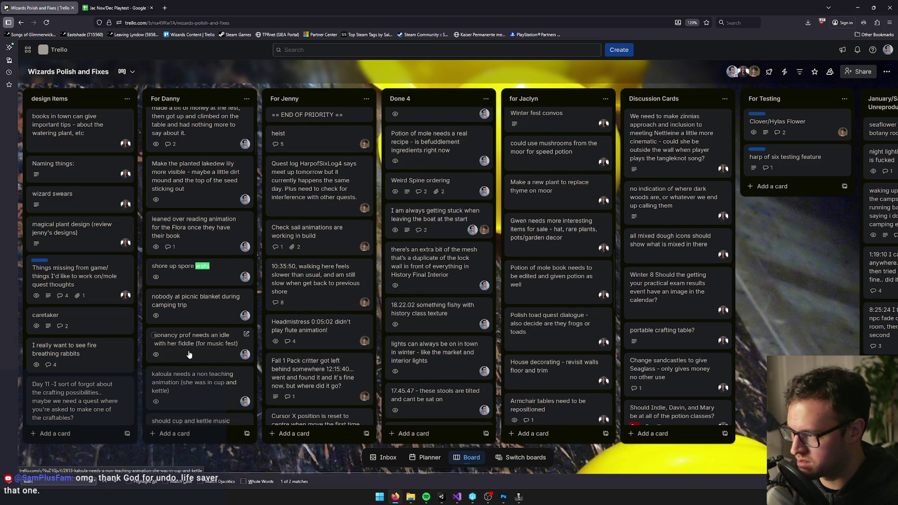
key("Escape")
scroll(434, 197, "down", 10)
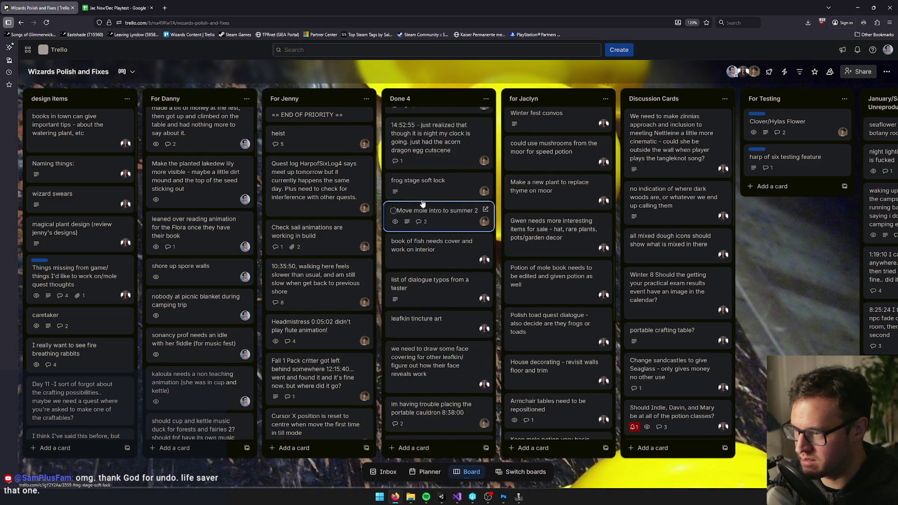
scroll(409, 215, "up", 10)
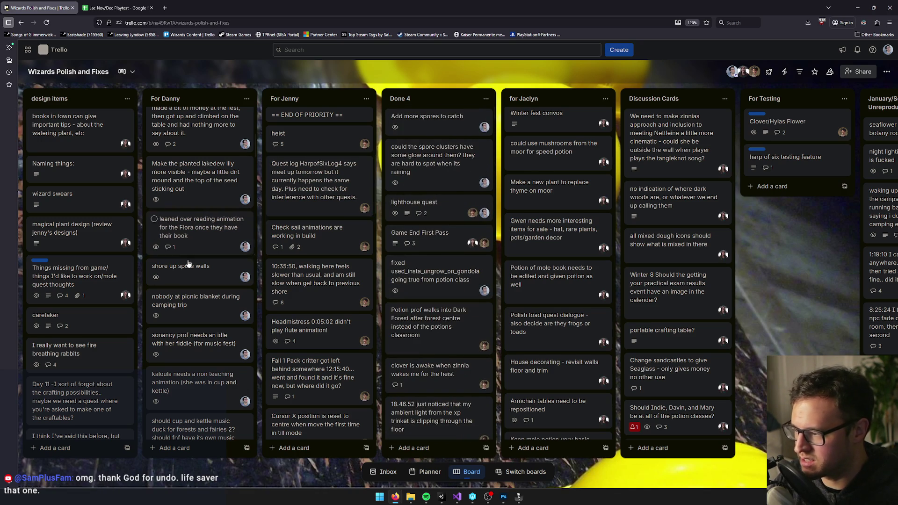
left_click_drag(183, 269, 447, 126)
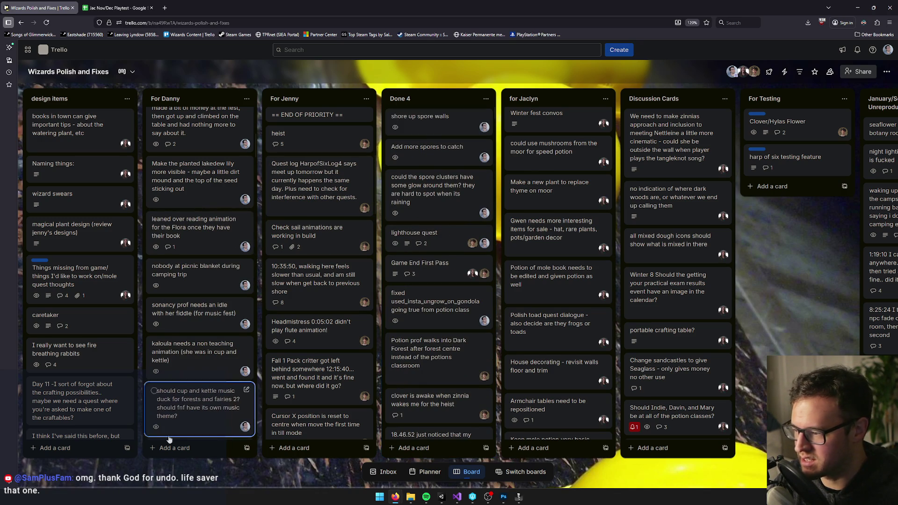
Add a 'wall up dark forest 1' card to the For Danny list
left_click(171, 447)
type("wall")
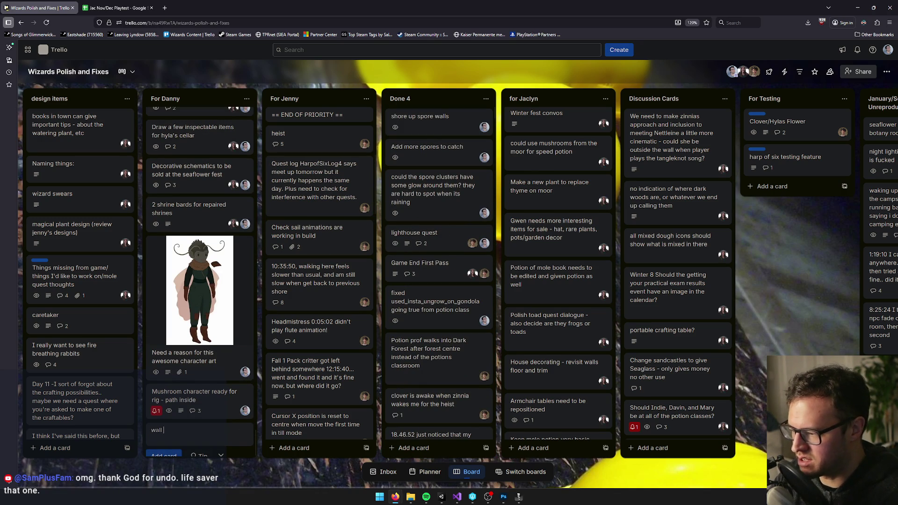
type("orest 1")
key("Return")
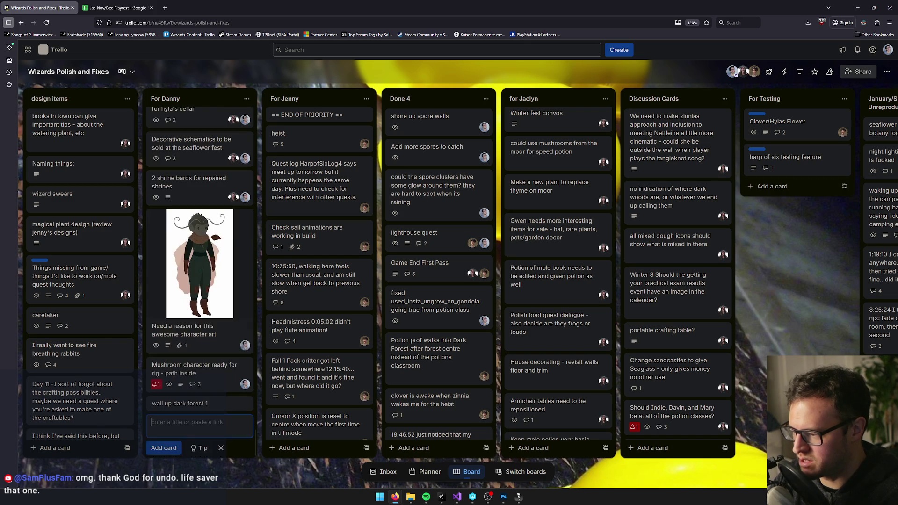
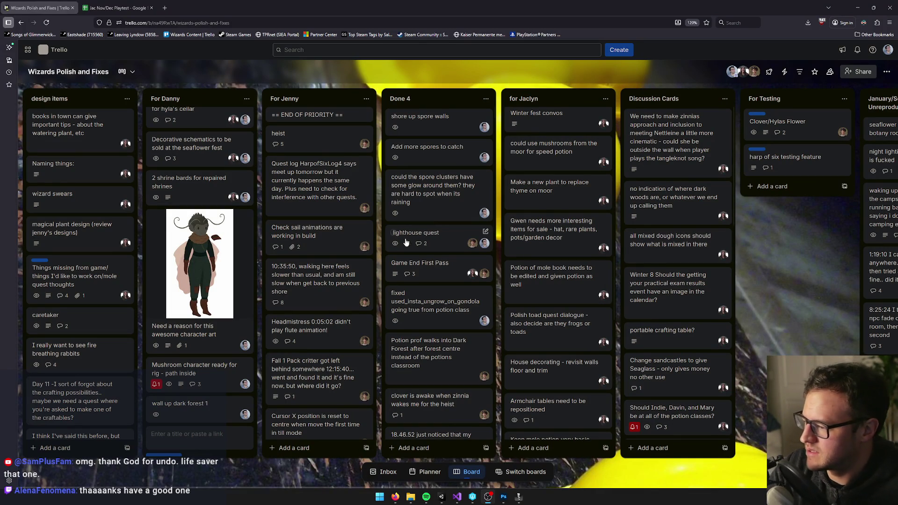
Open the 'Mushroom character ready for rig' Trello card to view its details
left_click(857, 8)
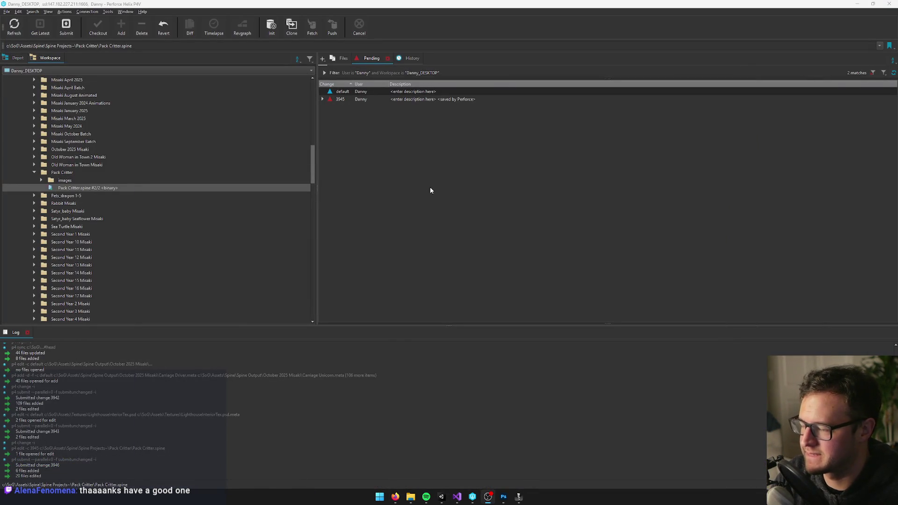
left_click(396, 497)
left_click(178, 364)
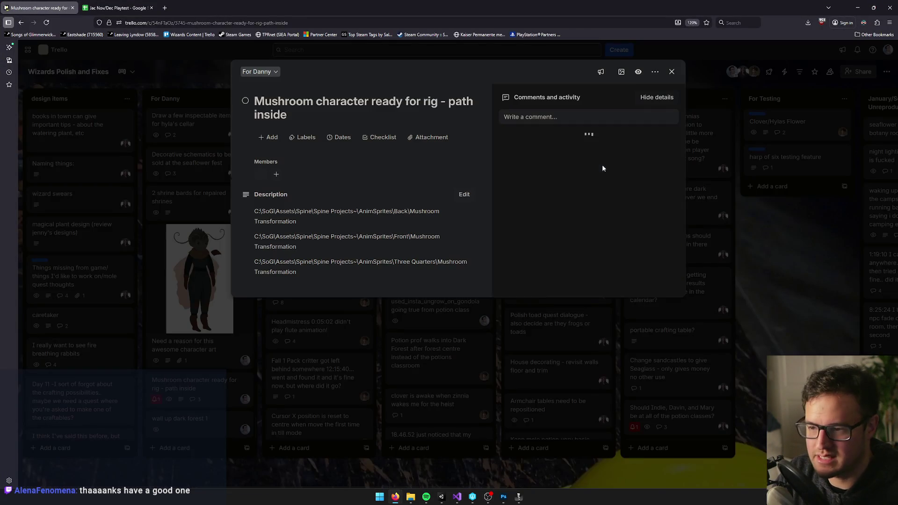
Highlight the card's question about using Main or Main 2 and start a new comment
left_click_drag(596, 150, 661, 149)
left_click(633, 149)
left_click(658, 149)
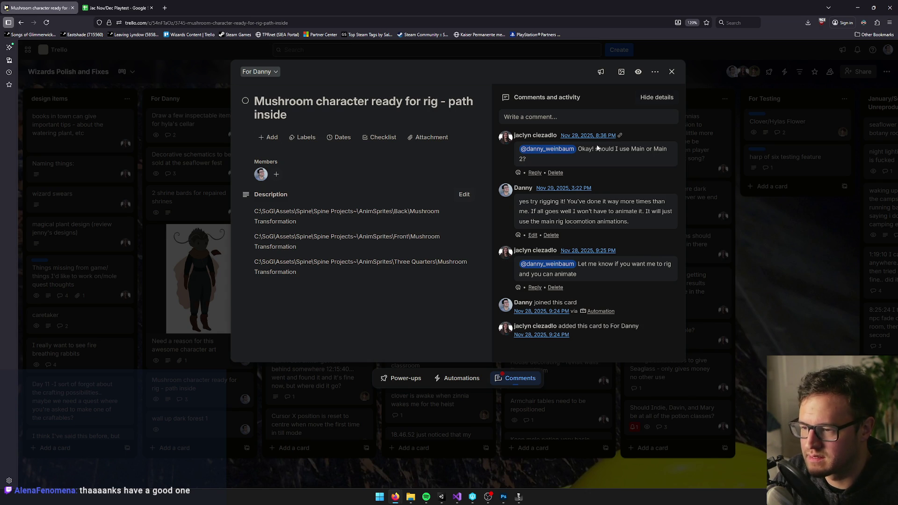
left_click(589, 117)
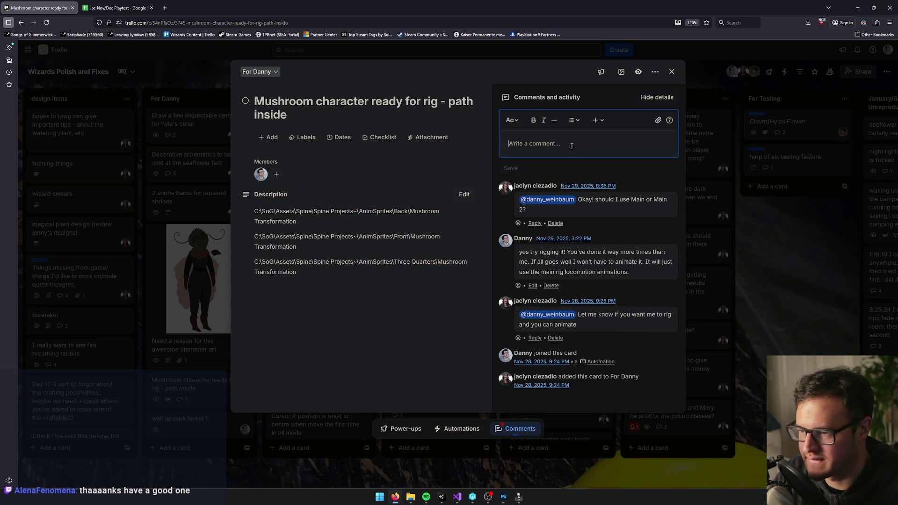
Write a comment @-mentioning the rigger: main updated for front and back, main 2 for 3_4
type("main")
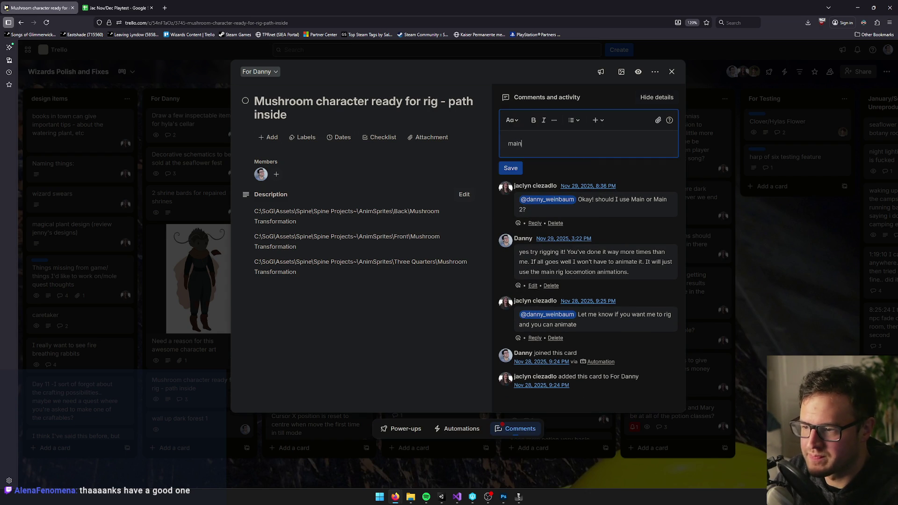
key("BackSpace")
key("BackSpace")
key("BackSpace")
type("main")
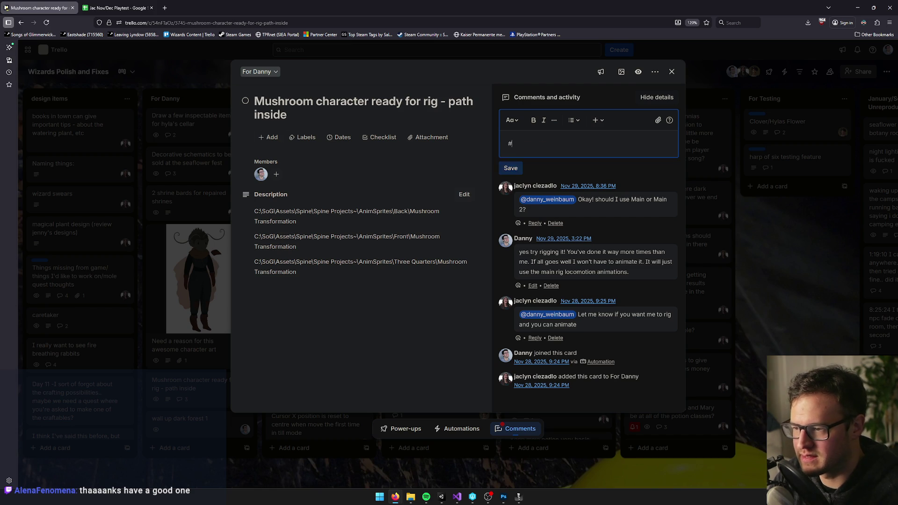
key("BackSpace")
key("BackSpace")
key("BackSpace")
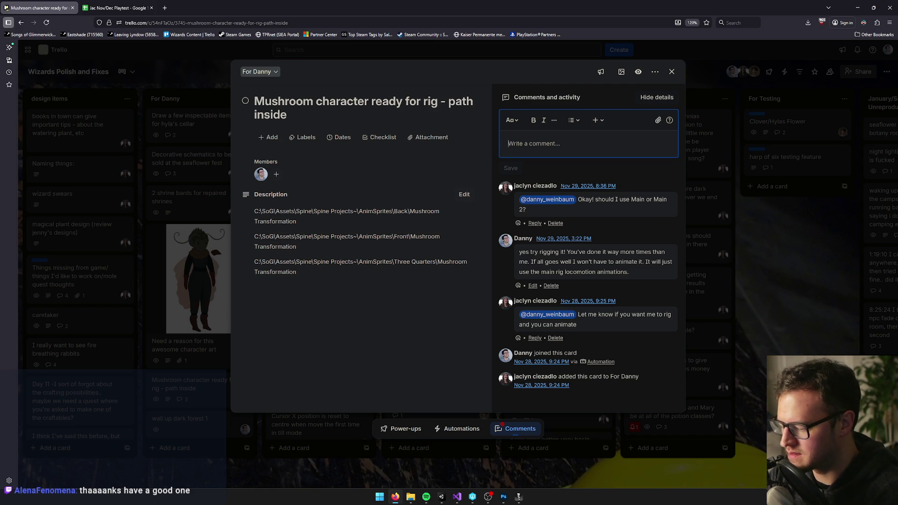
type("@")
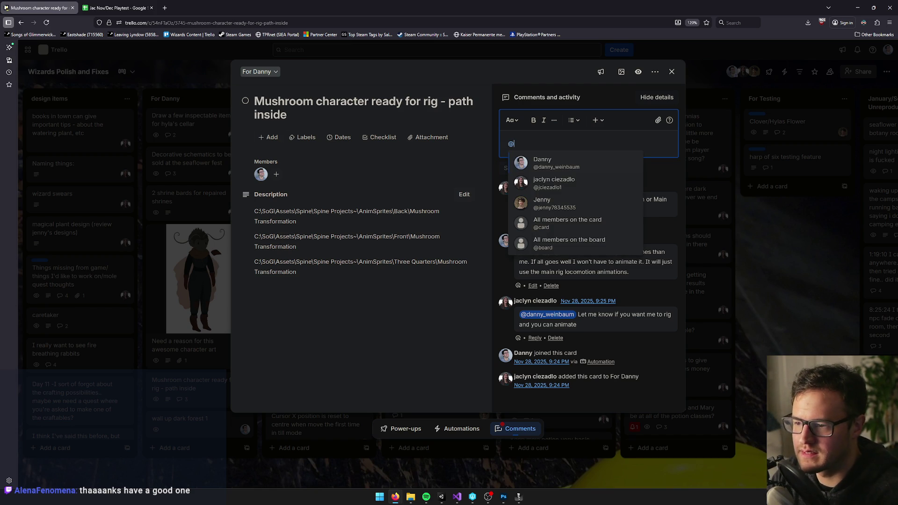
key("Down")
key("Return")
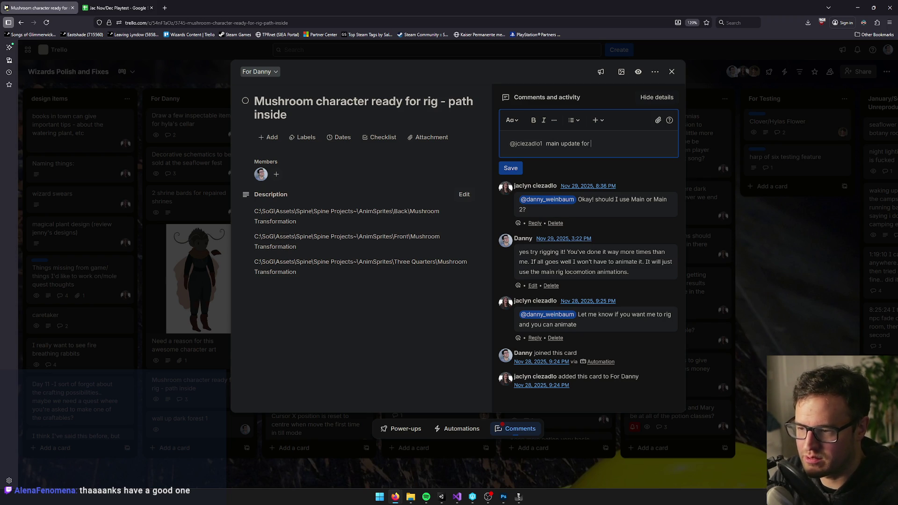
type("back and m")
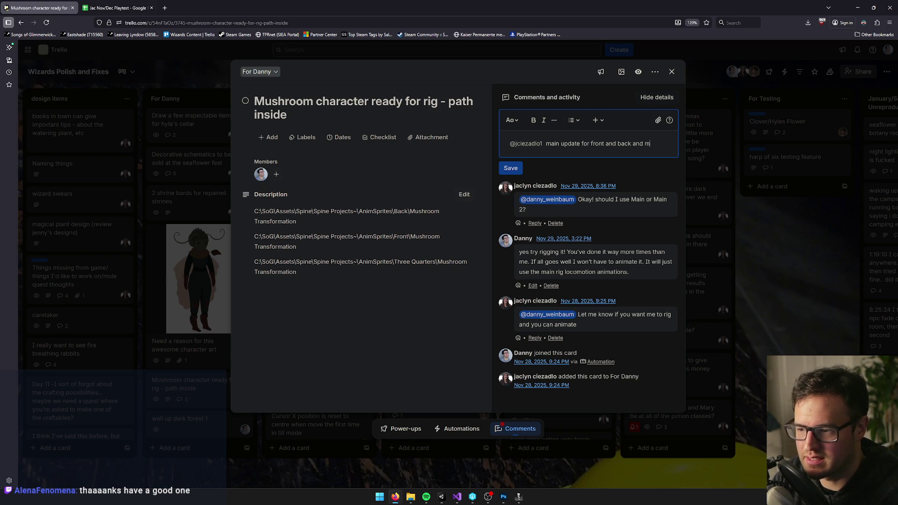
type("or 3_4")
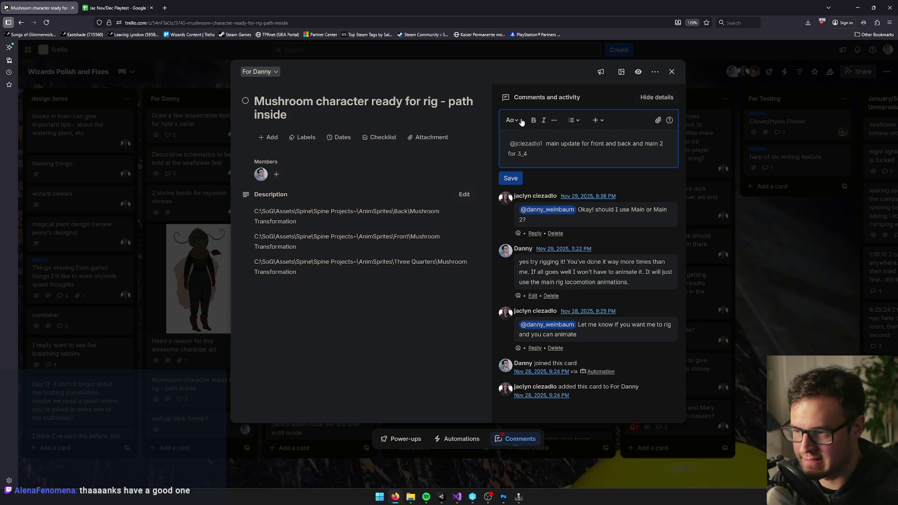
Add smiley and thumbs-up emoji to the comment, save it, and close the card
left_click(601, 120)
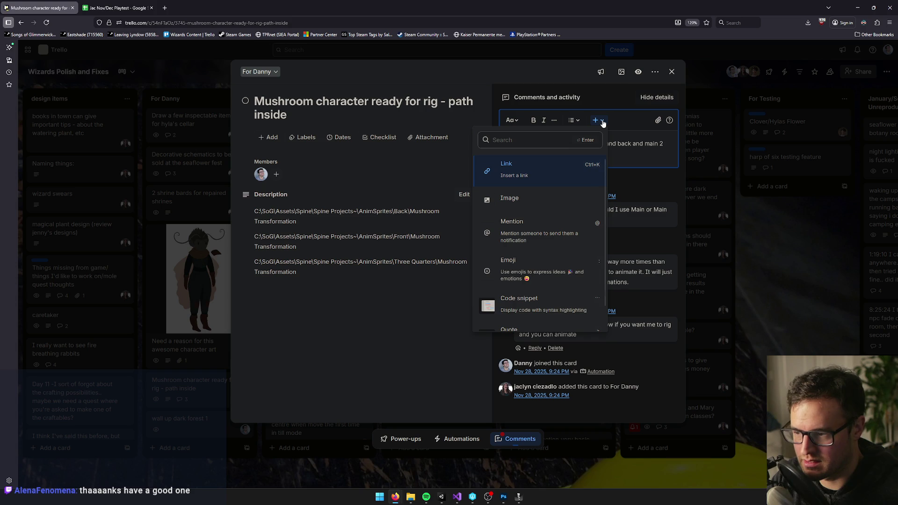
left_click(514, 270)
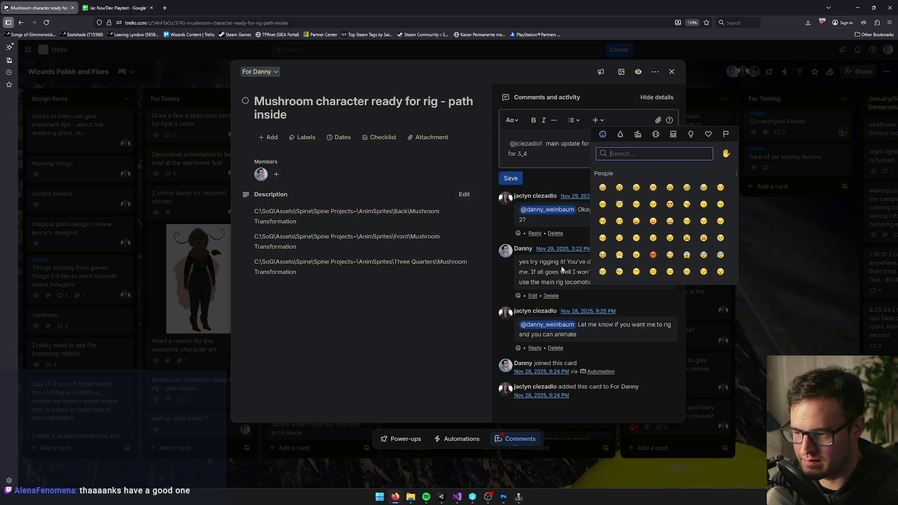
left_click(604, 188)
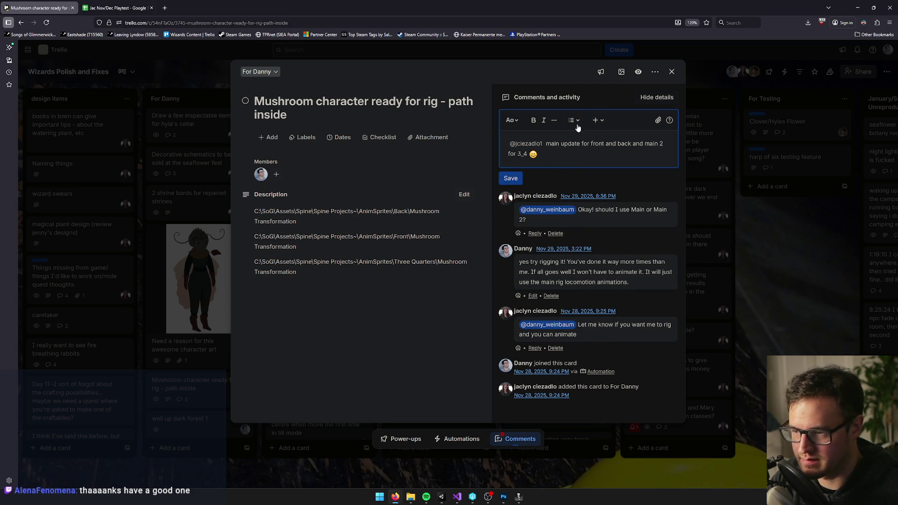
left_click(598, 120)
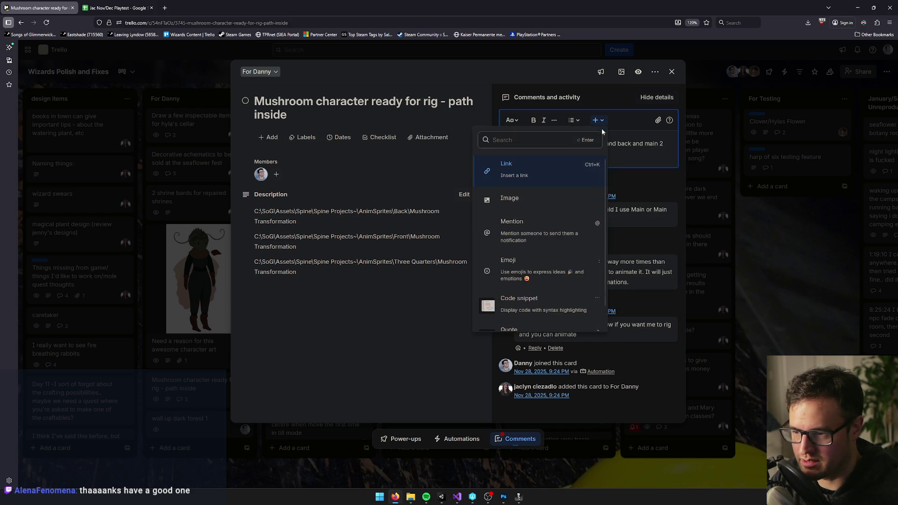
left_click(515, 267)
type("oka")
key("BackSpace")
key("BackSpace")
key("BackSpace")
type("thu")
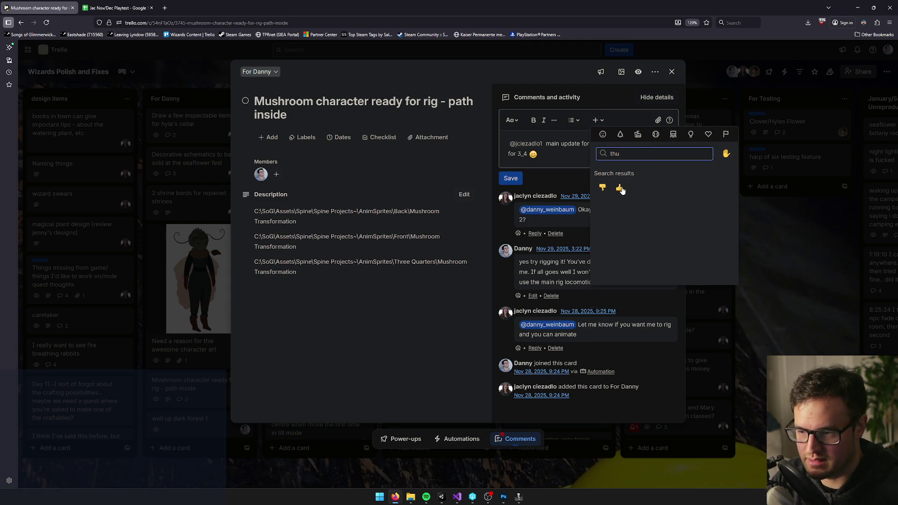
left_click(619, 188)
left_click(517, 176)
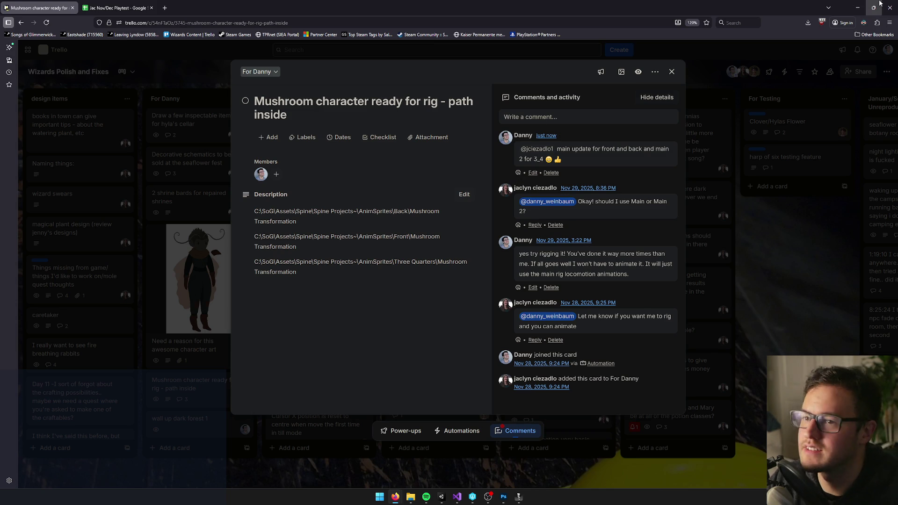
left_click(671, 71)
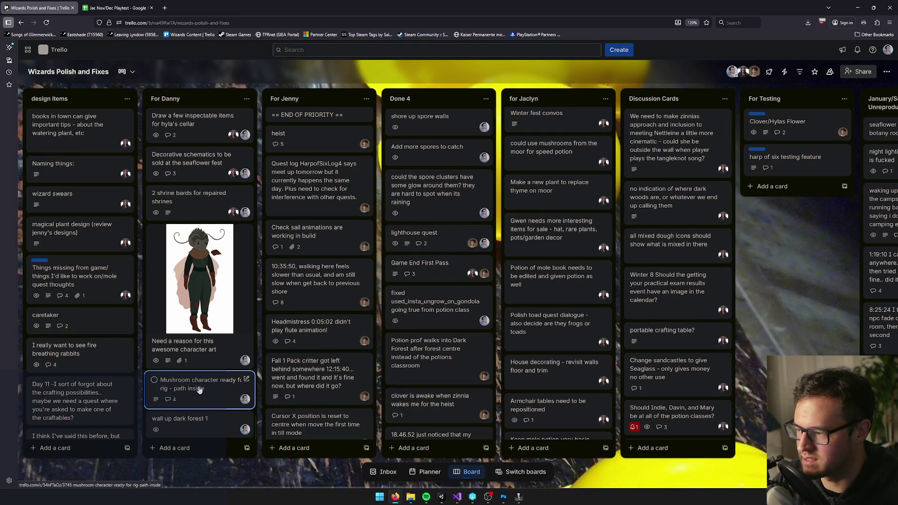
Move the Mushroom character card to the top of the fifth (for-Jaclyn) list
scroll(536, 230, "down", 10)
scroll(535, 230, "up", 10)
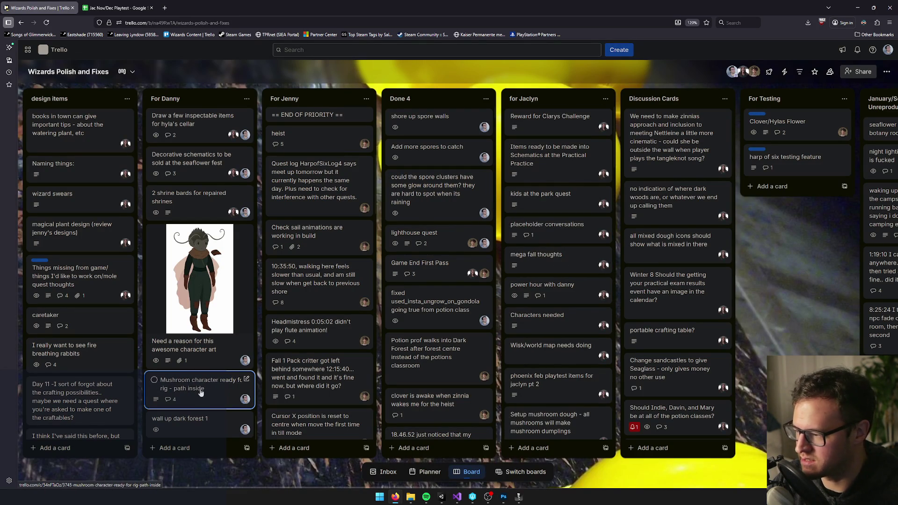
left_click_drag(201, 392, 551, 122)
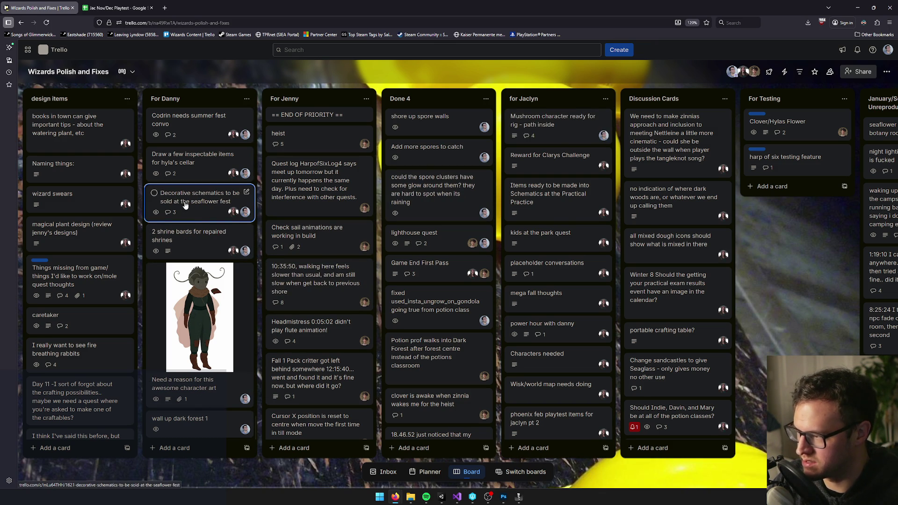
Search the board for 'pack cri' to locate the Pack critter real art card
scroll(187, 210, "up", 5)
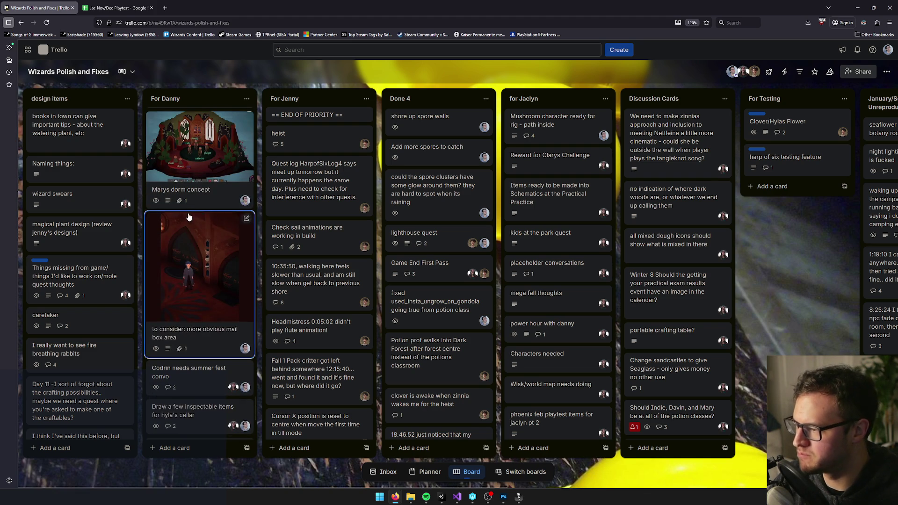
scroll(189, 216, "up", 10)
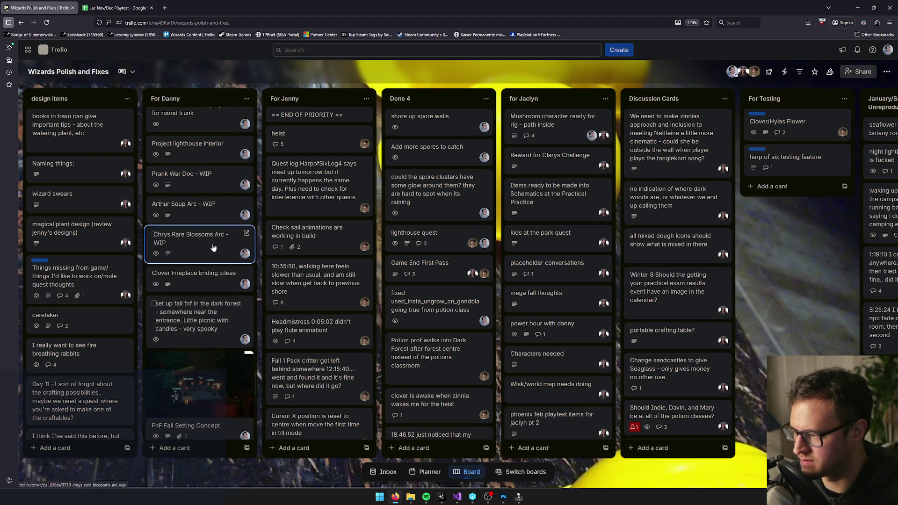
key("ctrl+f")
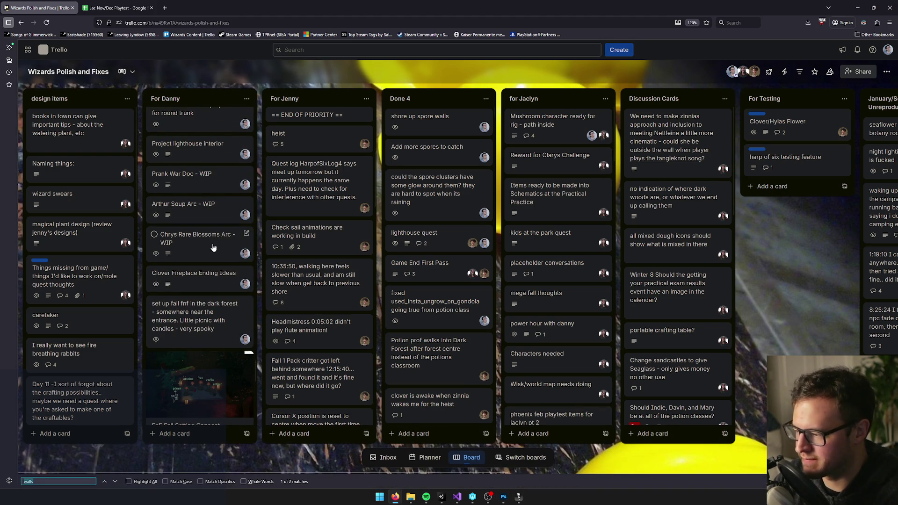
type("pack cri")
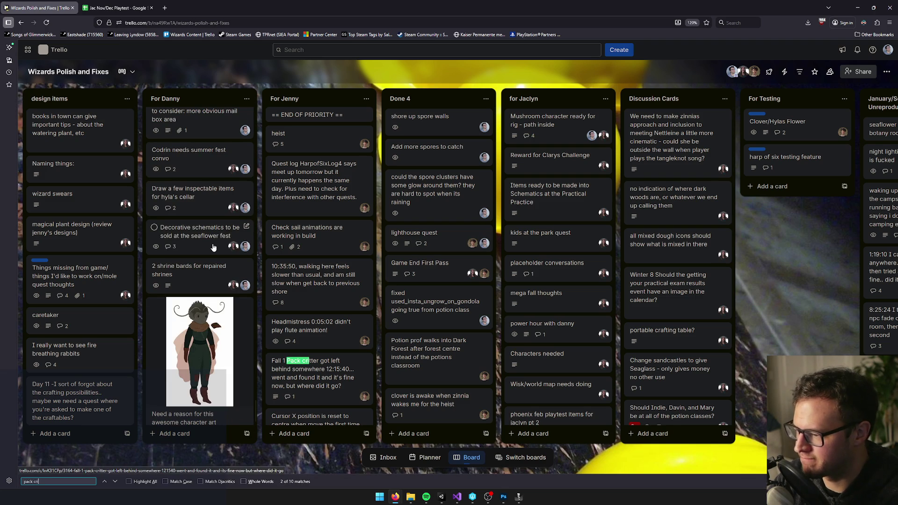
left_click(105, 482)
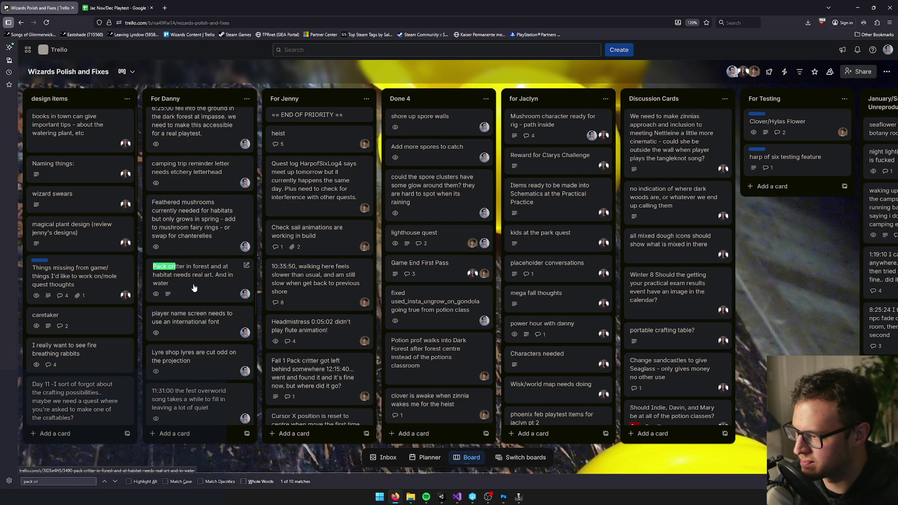
key("Escape")
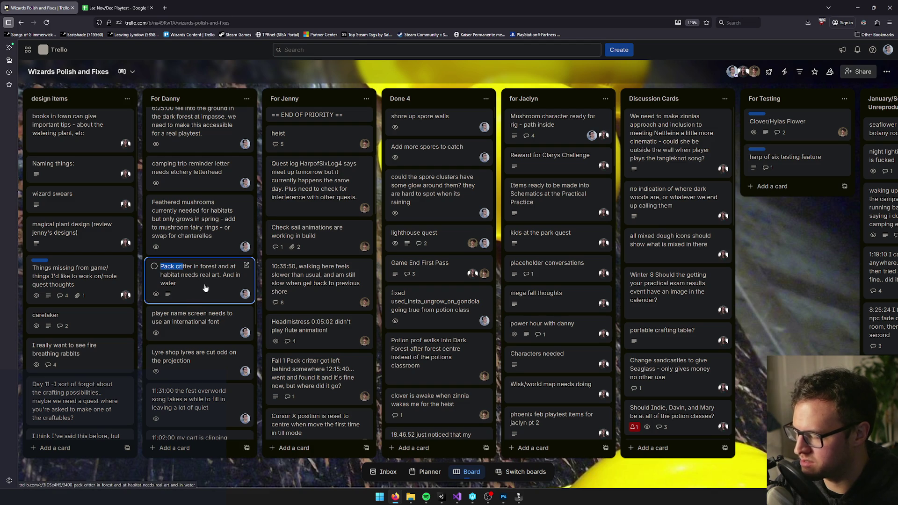
key("alt+Tab")
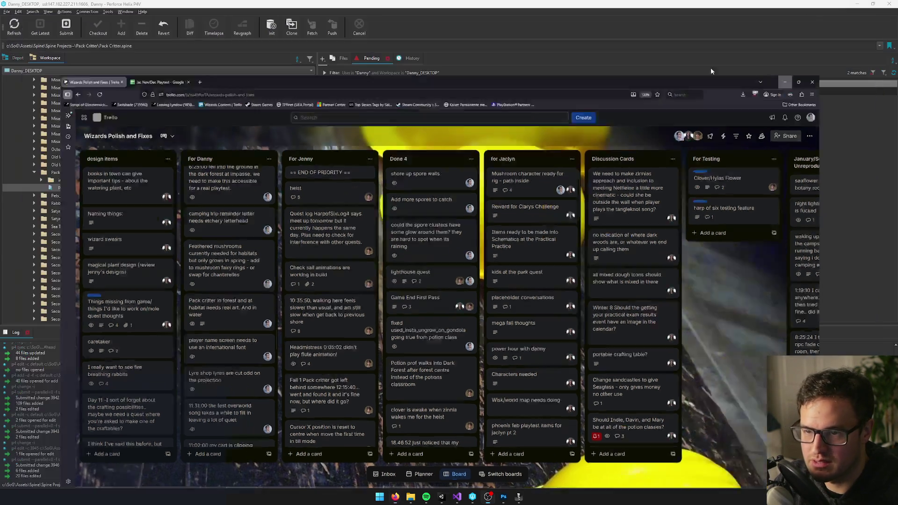
Show the Pack Critter Front skeleton instead of Three Quarters and select its Pack slot
left_click(852, 3)
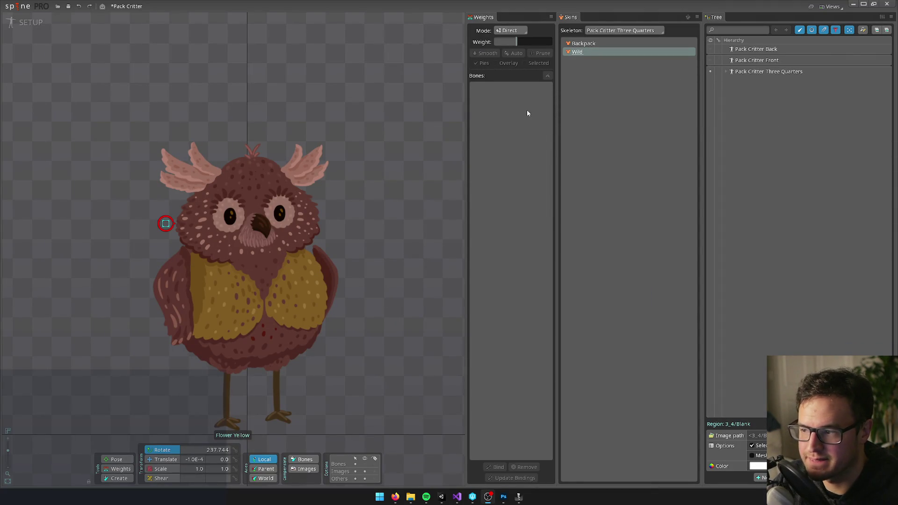
left_click(710, 71)
left_click(710, 60)
left_click(725, 59)
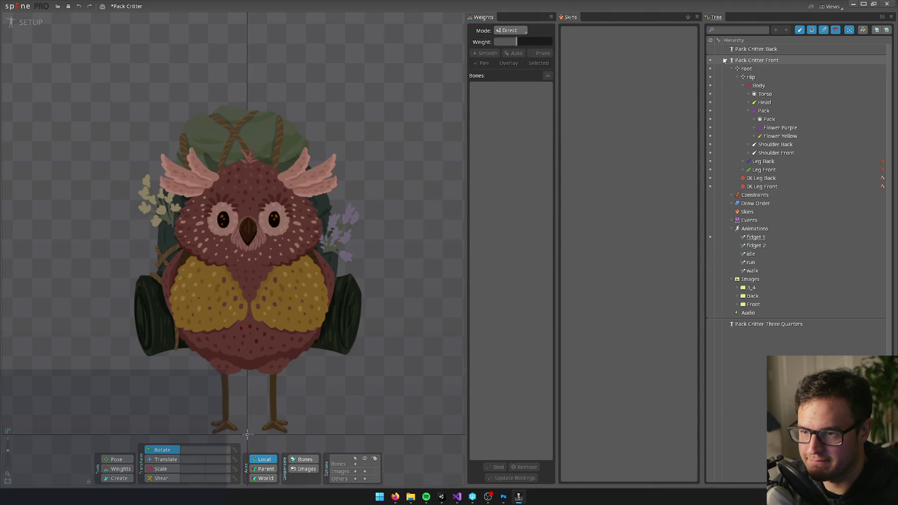
left_click(242, 143)
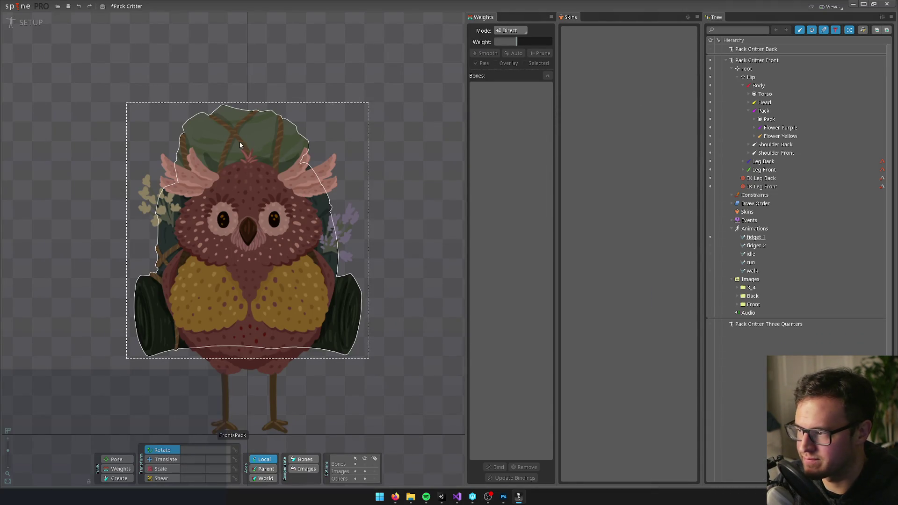
left_click(769, 120)
double_click(769, 119)
left_click(754, 120)
Add a 'Pack' skin placeholder to the Pack slot, then start a new skin under Skins
left_click(758, 478)
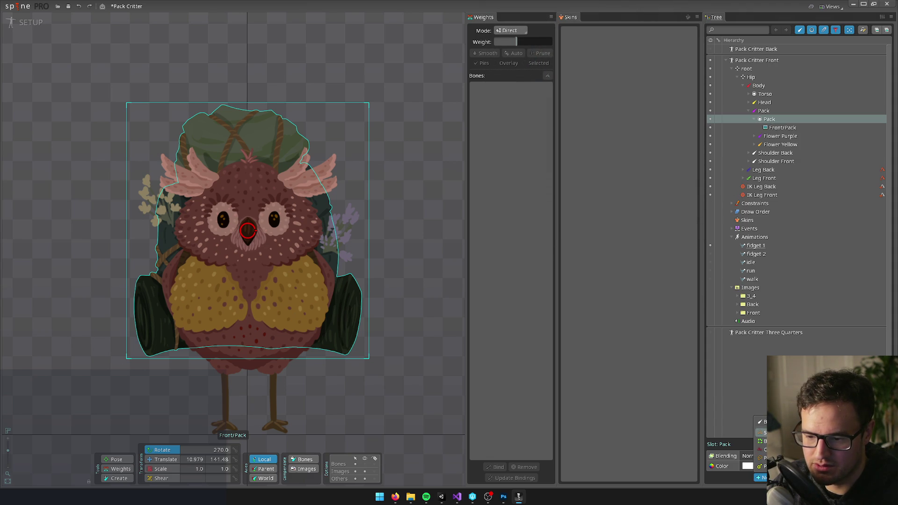
left_click(760, 432)
left_click(218, 267)
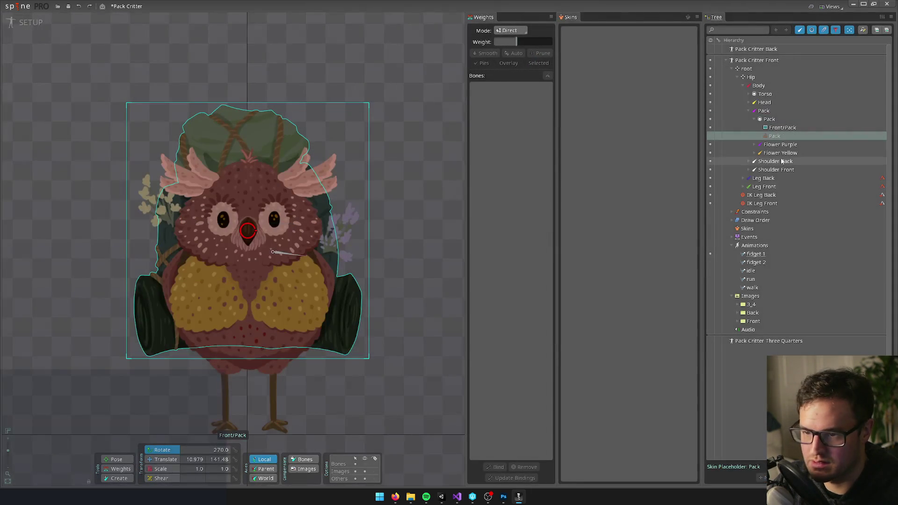
left_click(746, 228)
left_click(760, 432)
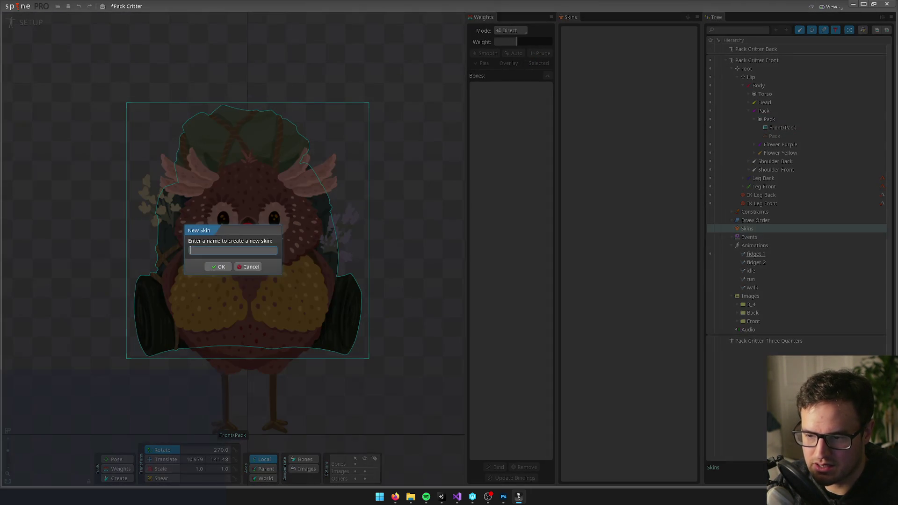
Name the new skin 'Backpack' and briefly compare with the Three Quarters skeleton
type("Backpack")
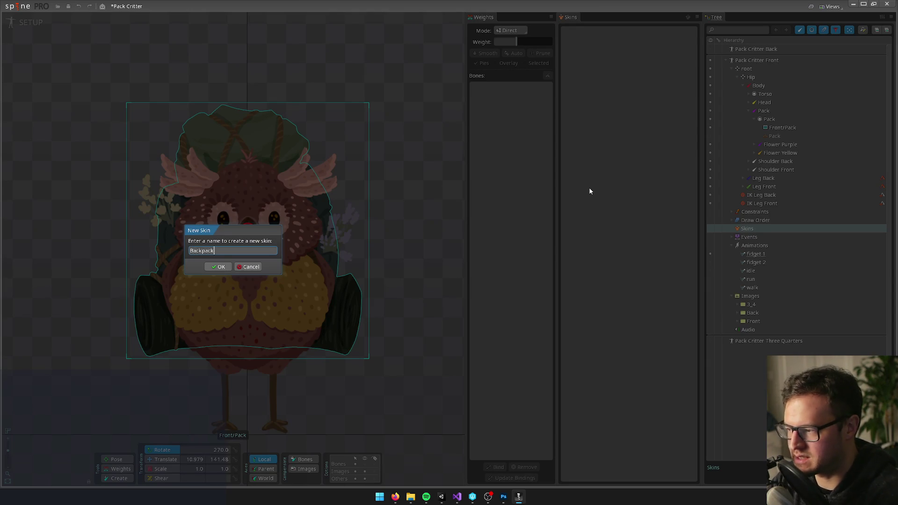
key("Return")
left_click(711, 48)
left_click(711, 48)
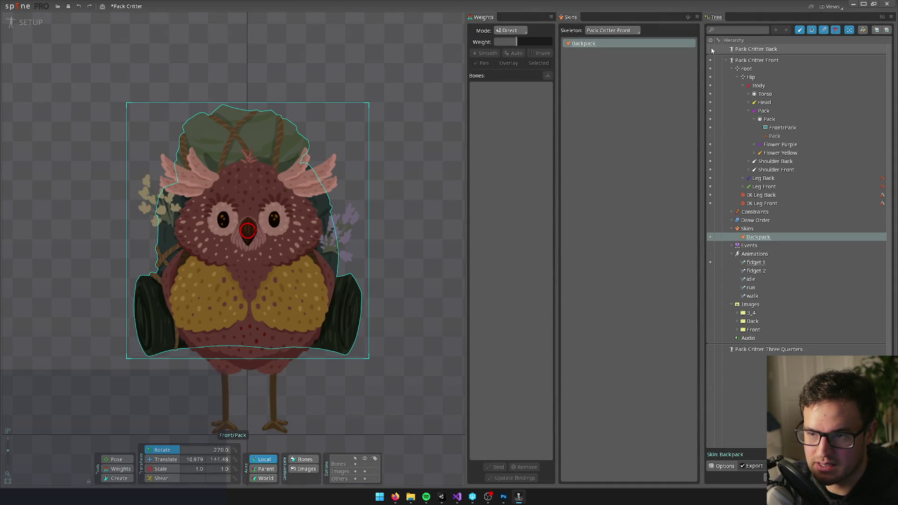
left_click(714, 350)
scroll(748, 234, "down", 5)
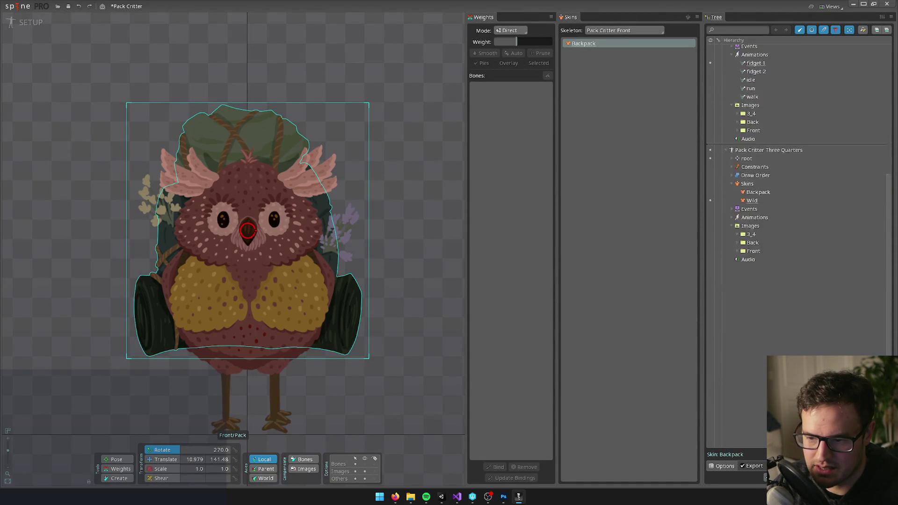
scroll(771, 286, "up", 1)
left_click(710, 237)
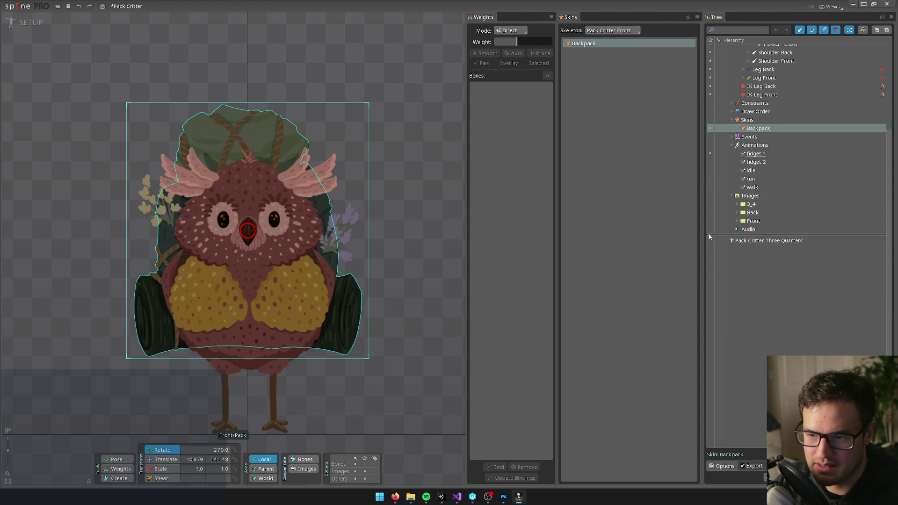
scroll(836, 270, "up", 1)
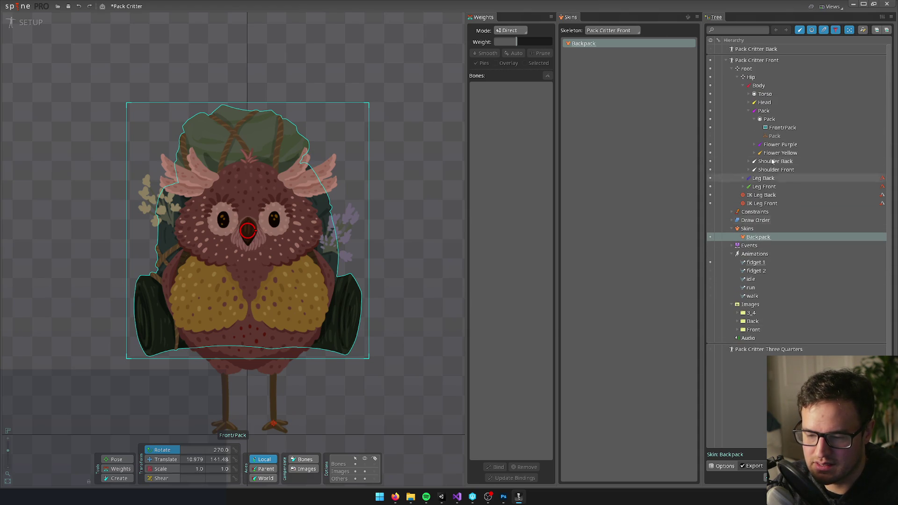
Add a skin placeholder to the Flower Purple slot
left_click(779, 129)
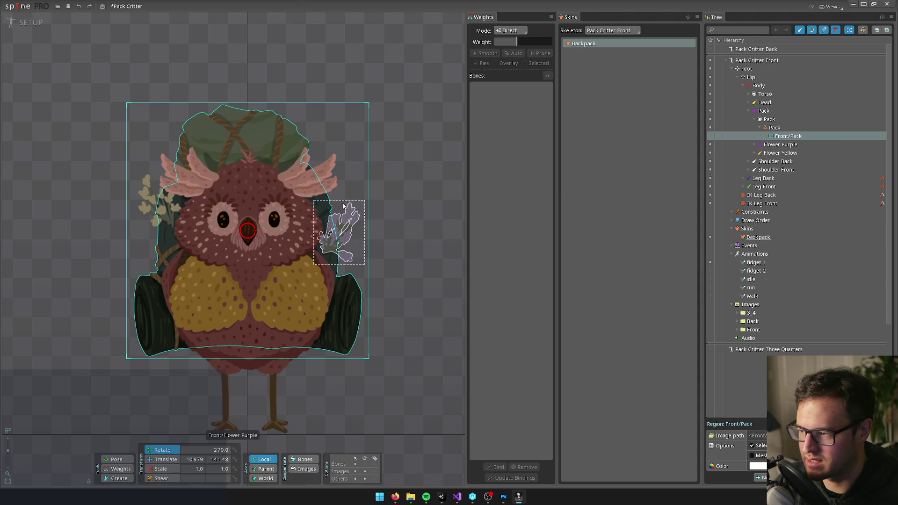
left_click(339, 229)
left_click(778, 153)
left_click(760, 153)
left_click(758, 478)
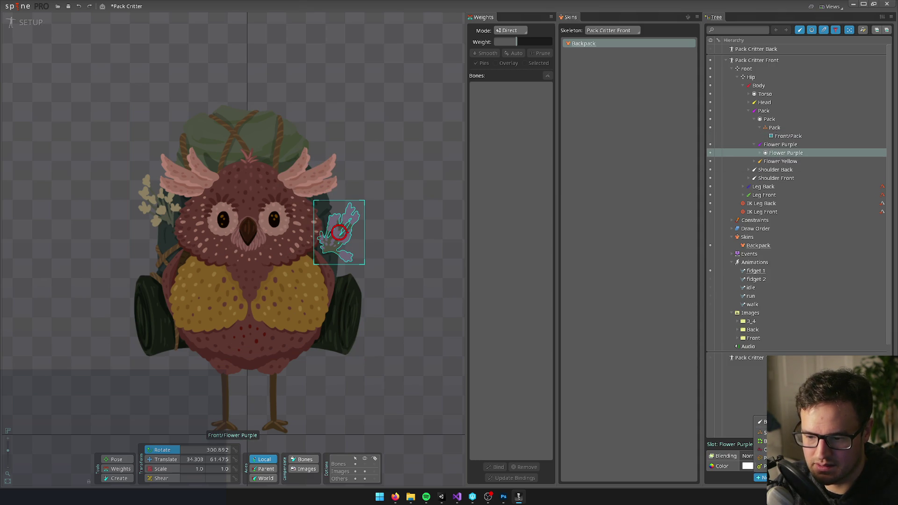
left_click(760, 431)
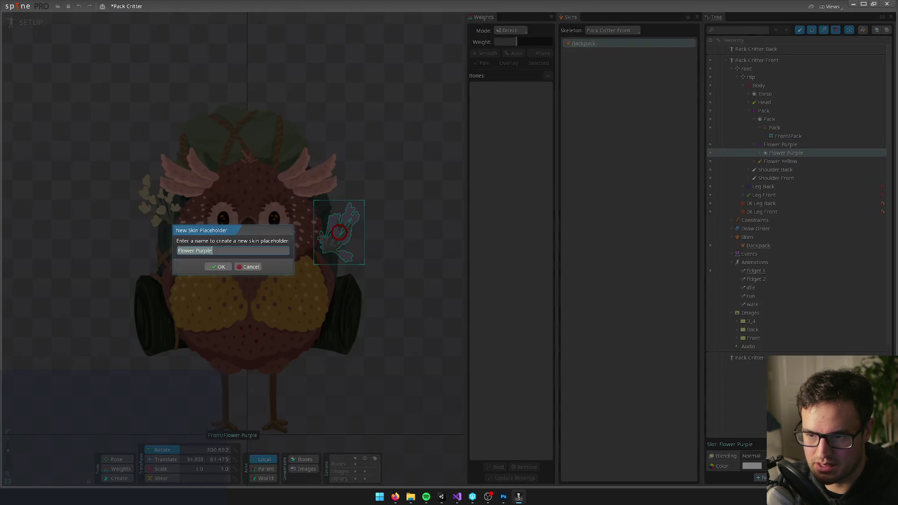
left_click(220, 269)
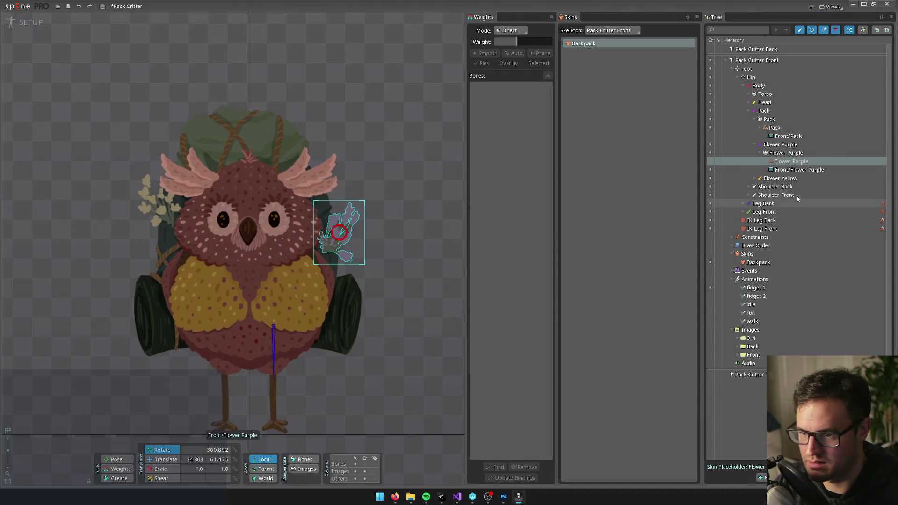
left_click(791, 170)
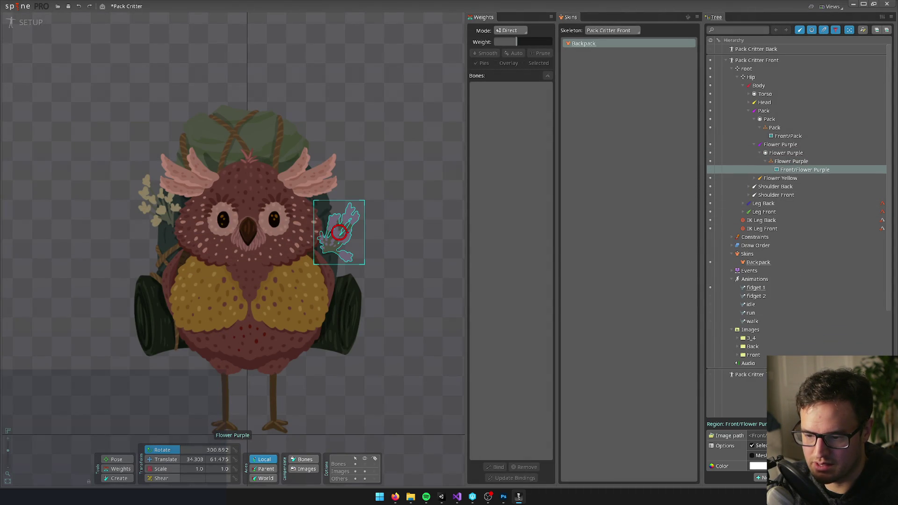
Add a Flower Yellow skin placeholder and move the Front/Flower Yellow attachment into it
left_click(156, 204)
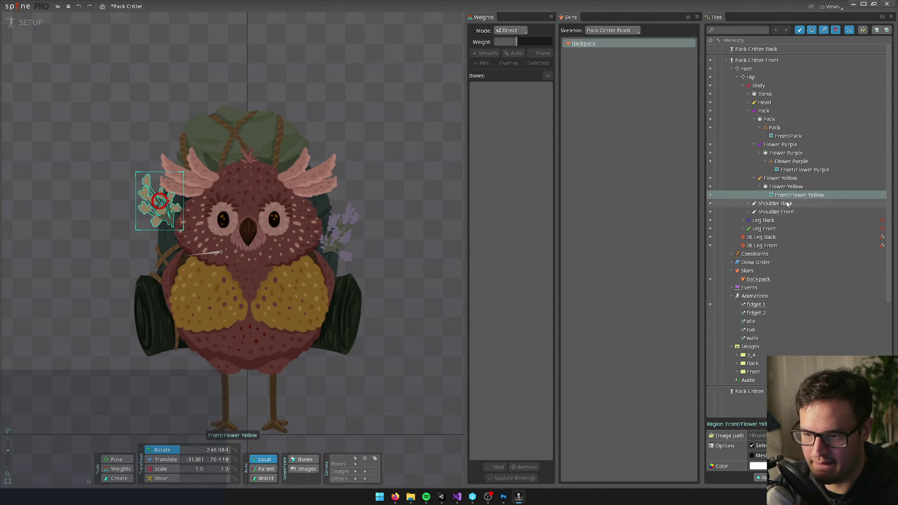
left_click(785, 187)
left_click(758, 478)
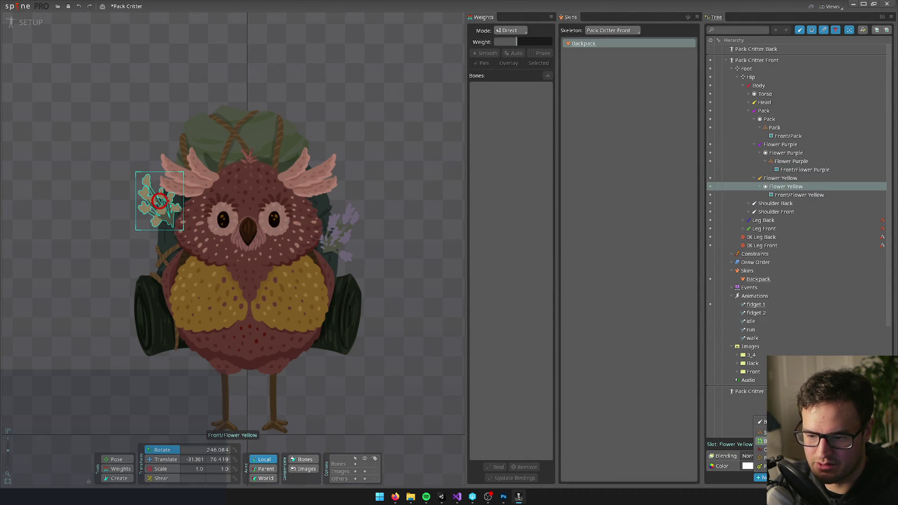
left_click(762, 433)
key("Return")
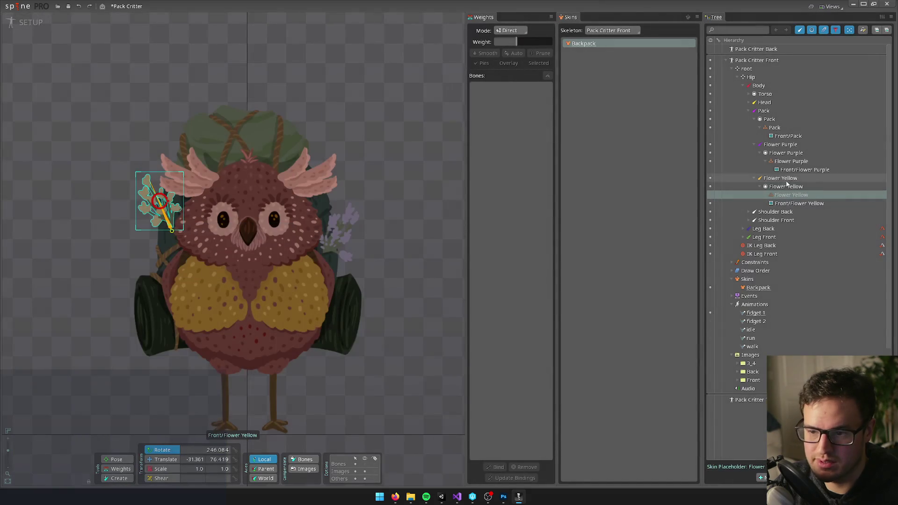
left_click_drag(799, 205, 791, 195)
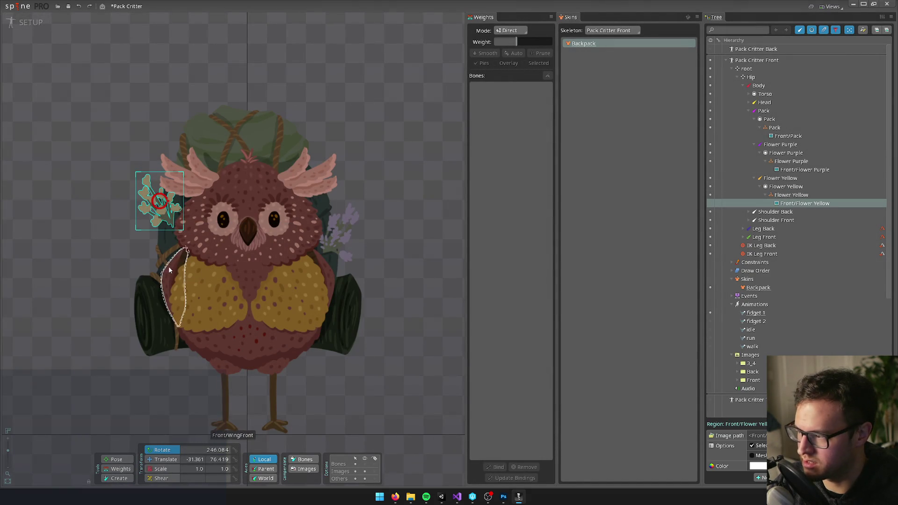
Add a StrapFront skin placeholder and move the Front/StrapFront attachment into it
left_click(183, 261)
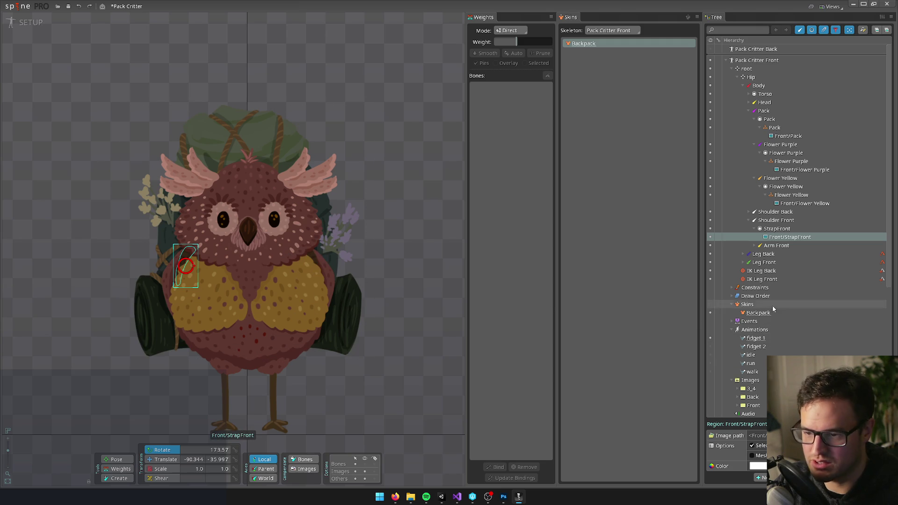
left_click(786, 229)
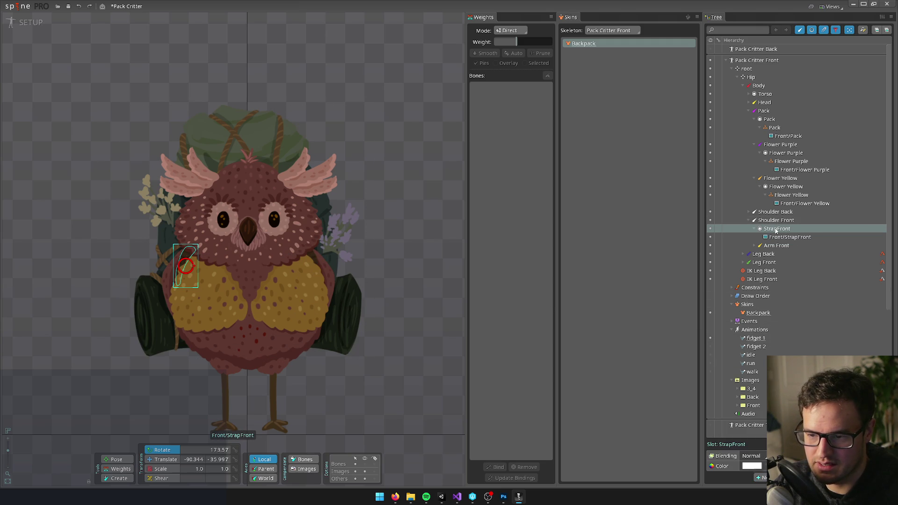
left_click(759, 478)
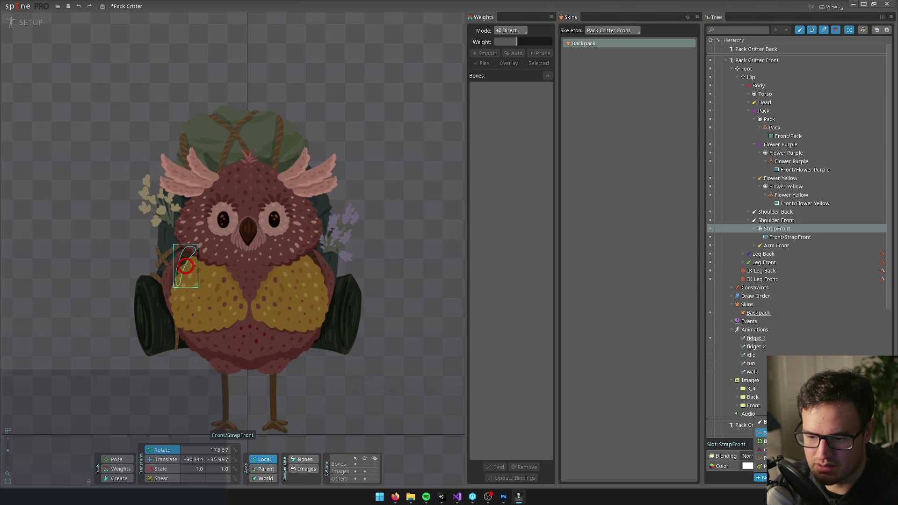
left_click(767, 432)
left_click(218, 268)
left_click_drag(786, 239, 788, 245)
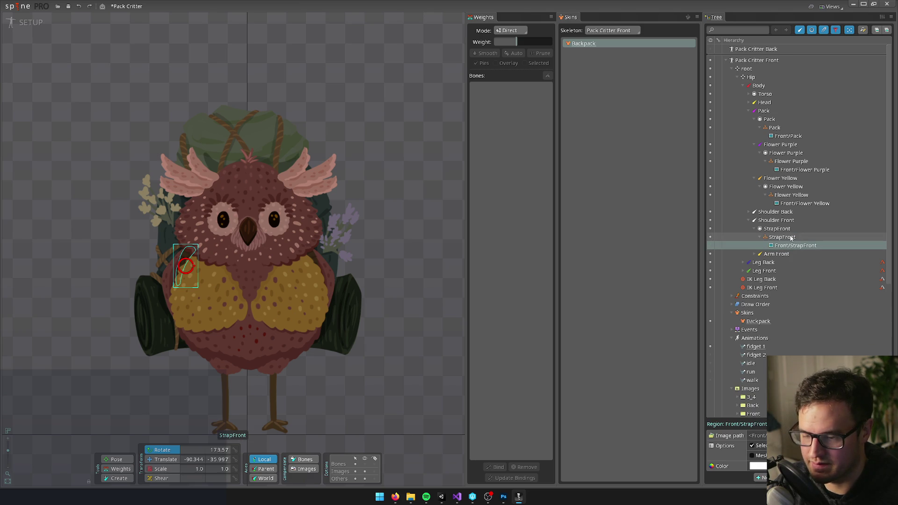
Add a StrapBack skin placeholder holding Front/StrapBack, then select the Skins section
left_click(314, 265)
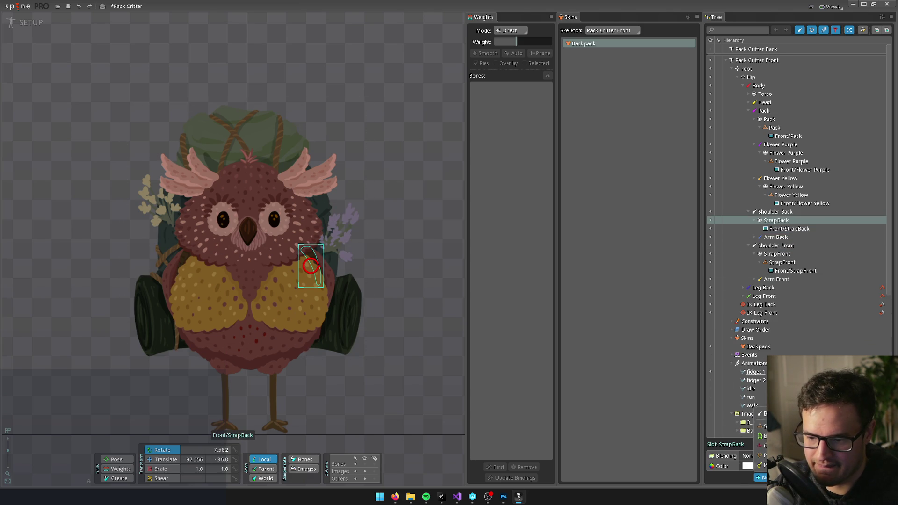
left_click(776, 432)
left_click(218, 267)
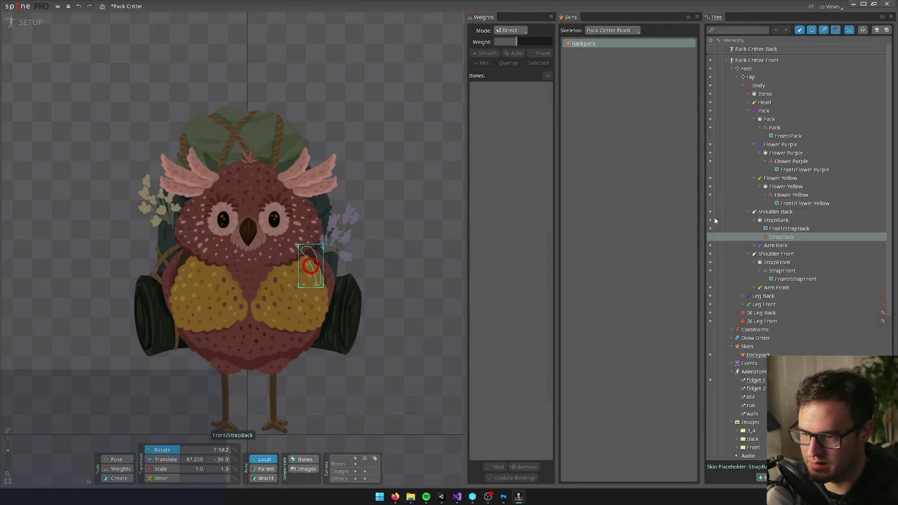
left_click_drag(781, 229, 795, 237)
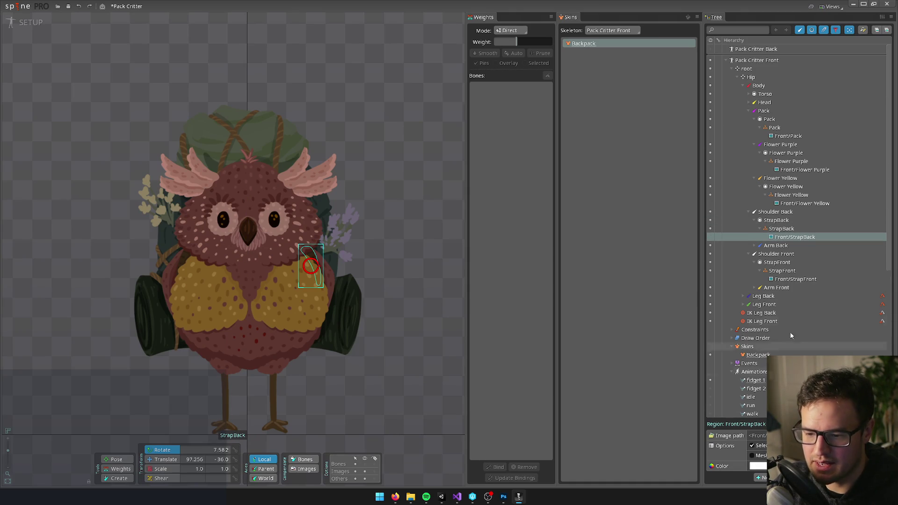
scroll(785, 304, "down", 5)
left_click(747, 195)
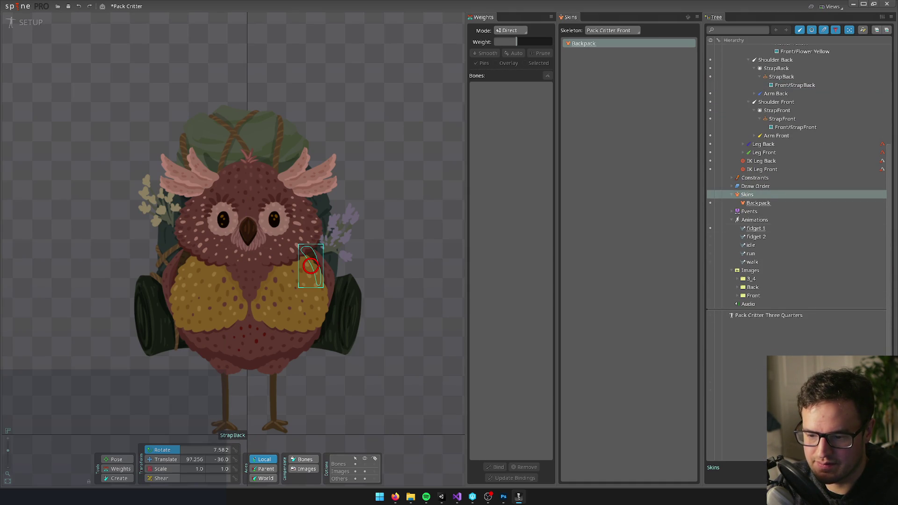
Create a second skin named 'Wild' on Pack Critter Front
left_click(628, 373)
type("Wild")
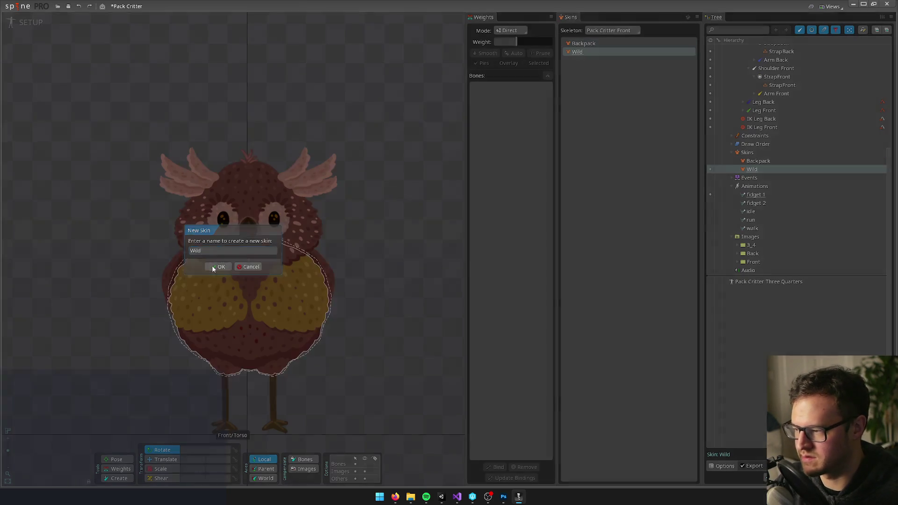
left_click(217, 267)
scroll(287, 253, "down", 2)
scroll(235, 238, "up", 5)
scroll(285, 199, "down", 6)
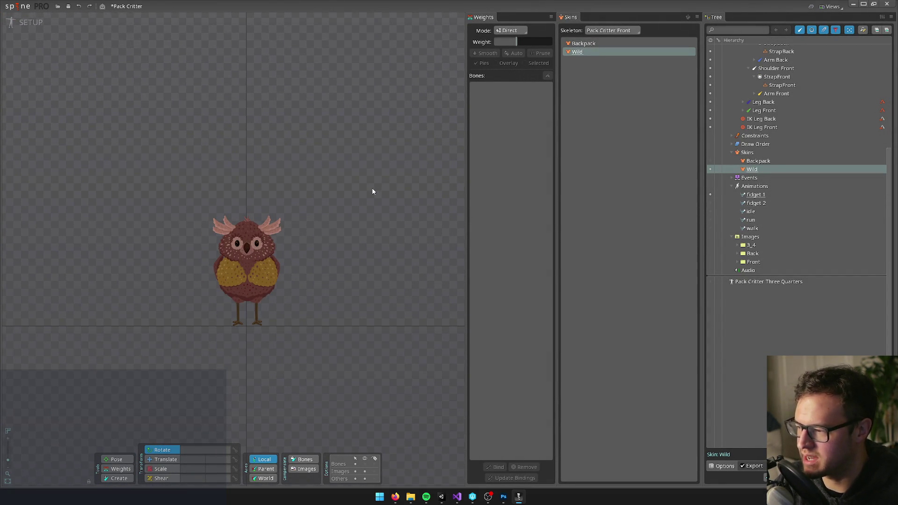
scroll(333, 194, "down", 4)
scroll(261, 213, "up", 1)
Zoom and pan the viewport to recentre the owl, then return to the Trello board
left_click_drag(261, 213, 352, 164)
scroll(352, 164, "up", 1)
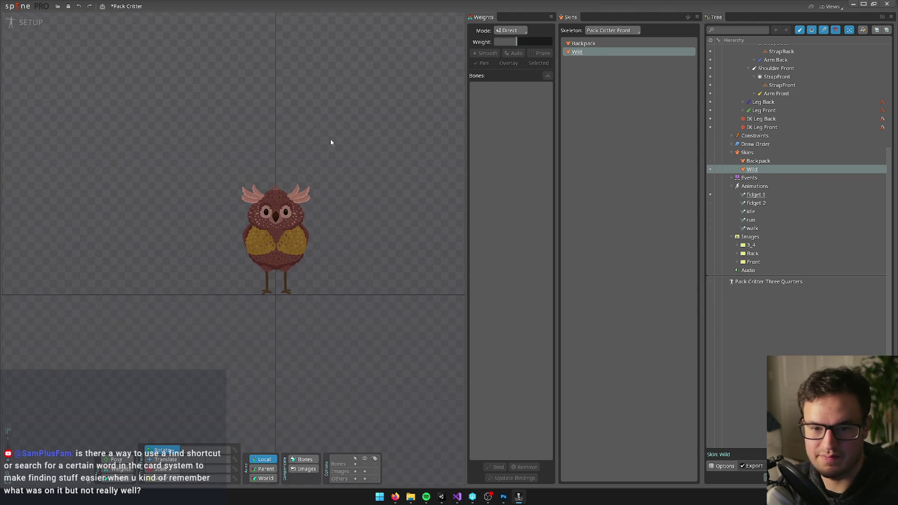
scroll(303, 133, "up", 2)
scroll(361, 74, "up", 1)
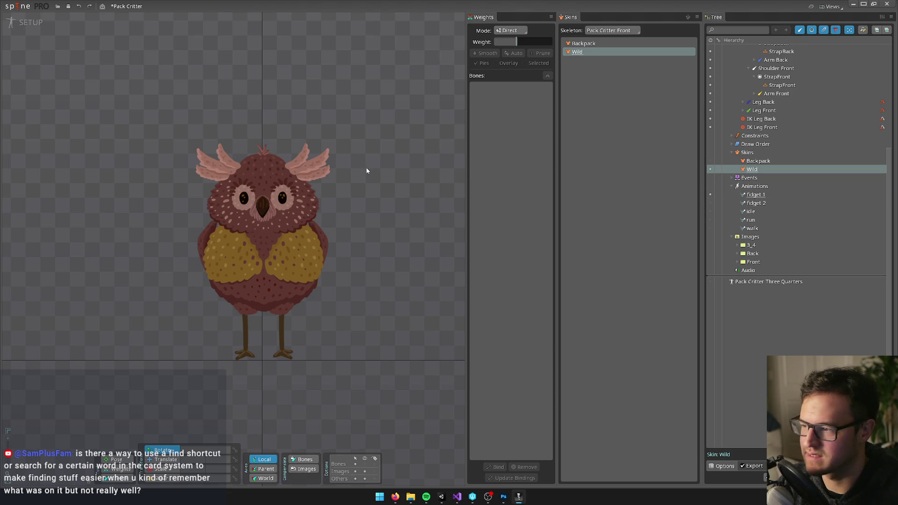
left_click_drag(380, 171, 355, 177)
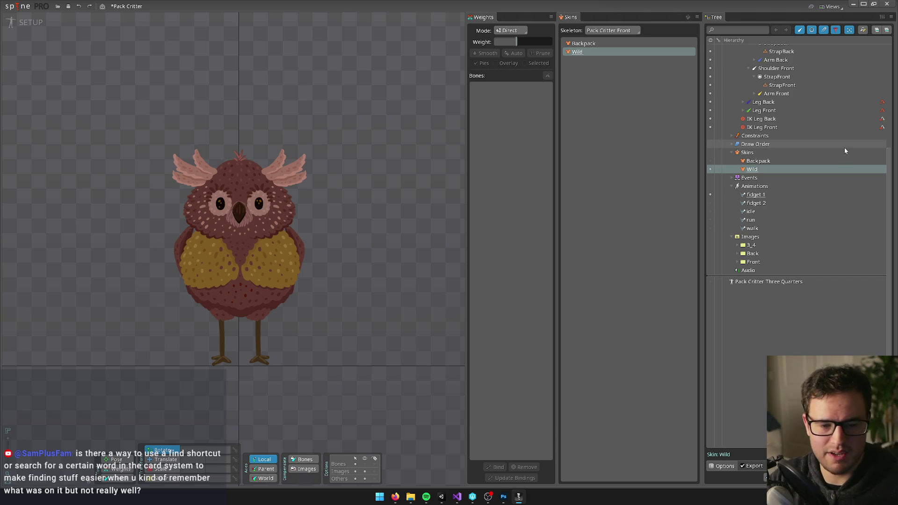
mouse_move(395, 498)
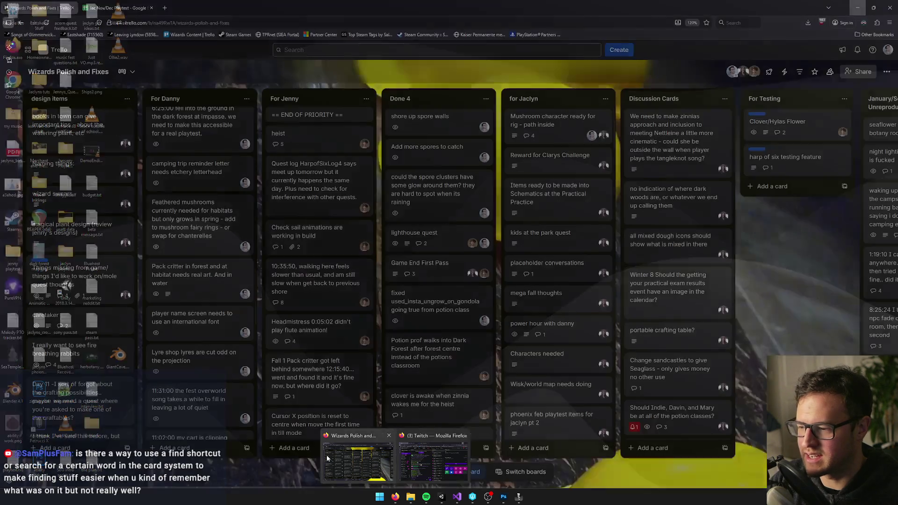
left_click(327, 458)
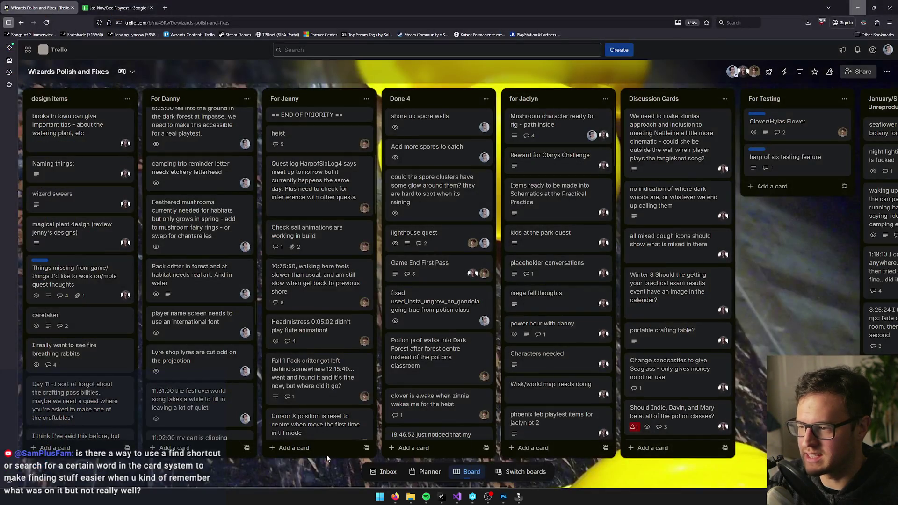
Review the Done 4 list on the Trello board
left_click(410, 101)
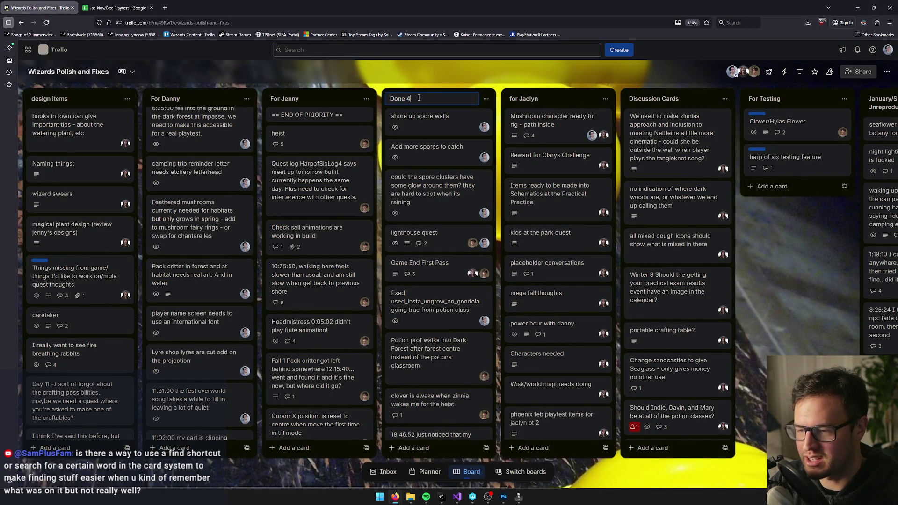
left_click(499, 89)
scroll(463, 148, "down", 2)
scroll(463, 148, "up", 2)
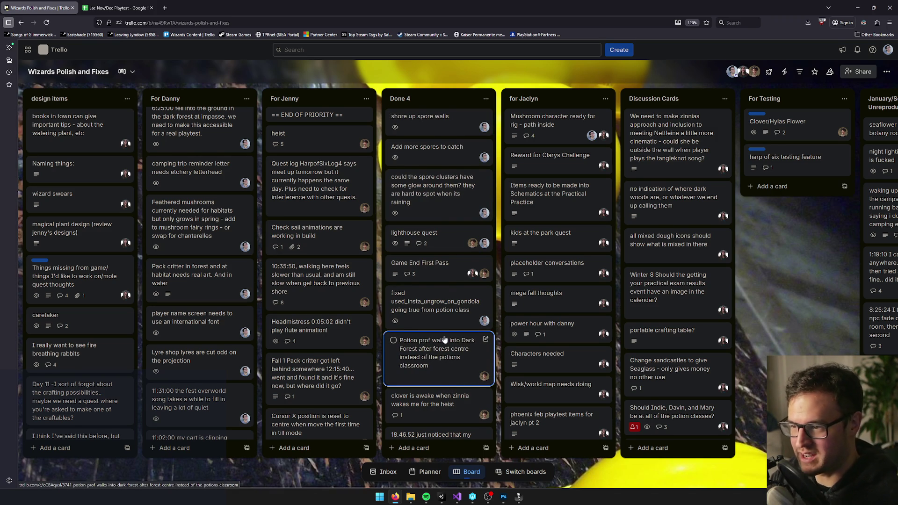
scroll(452, 350, "down", 10)
scroll(444, 278, "up", 10)
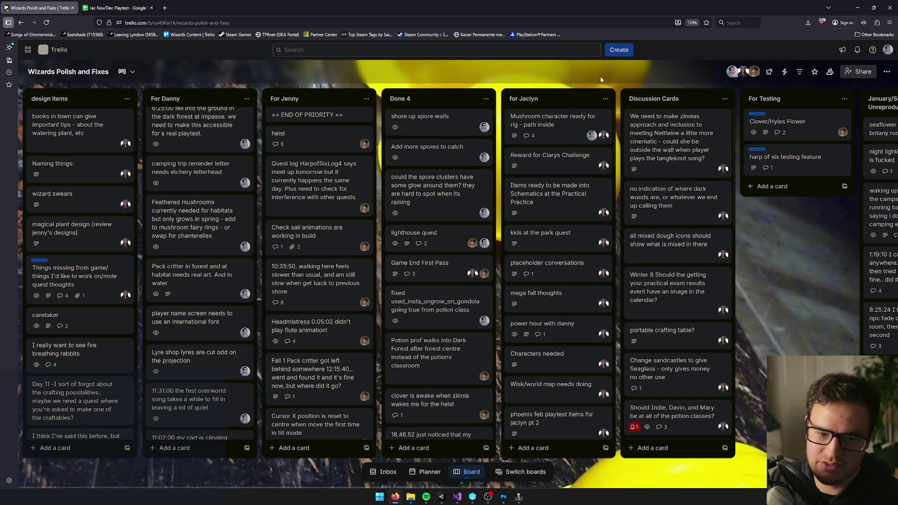
Read the Game End First Pass card, close it, and minimize the browser
left_click(433, 273)
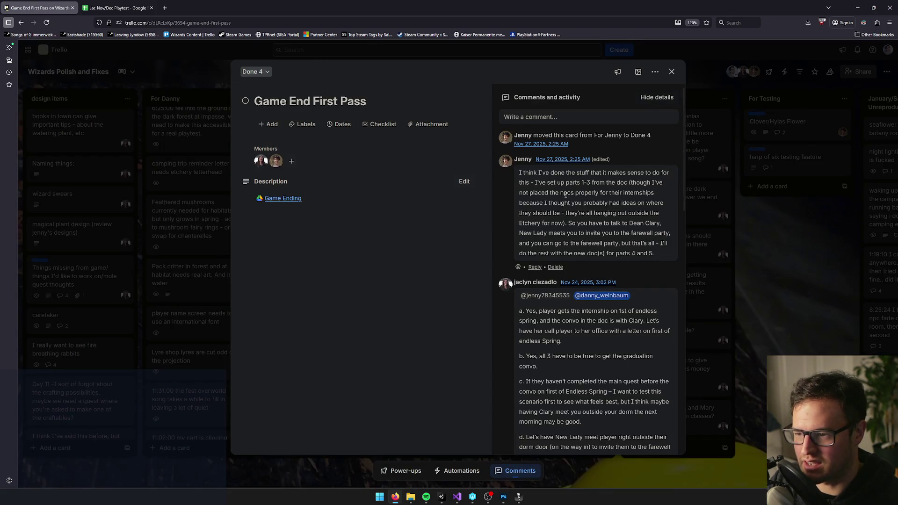
scroll(665, 178, "down", 10)
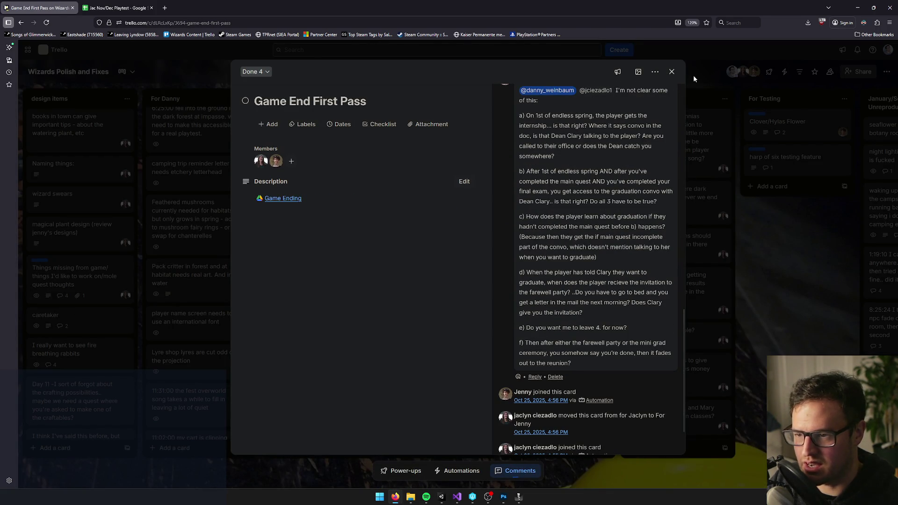
left_click(673, 72)
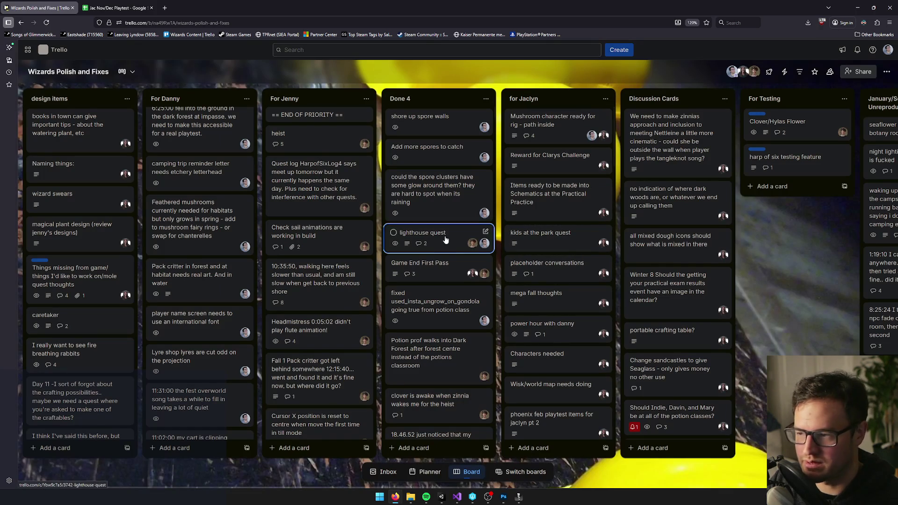
left_click(857, 8)
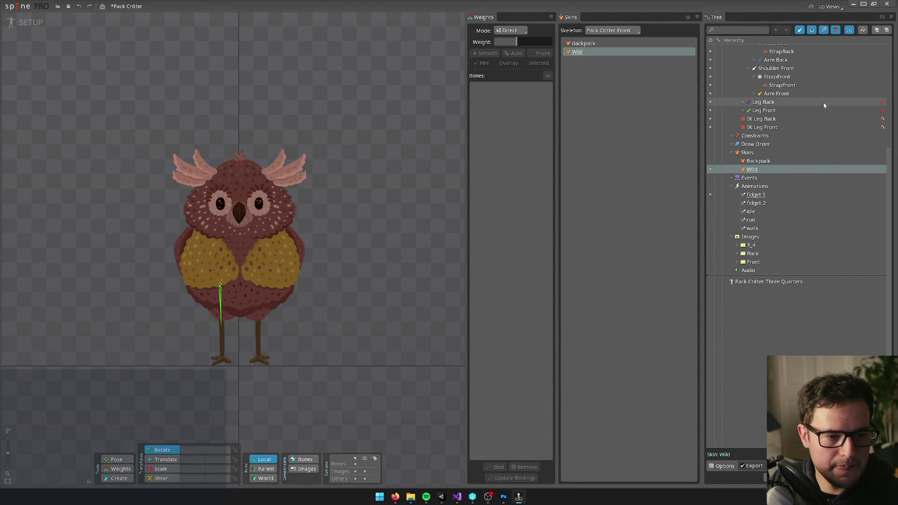
Collapse Pack Critter Front's root bone and Skins nodes, select Animations, and switch to Trello
scroll(795, 93, "up", 5)
scroll(775, 77, "up", 3)
left_click(725, 61)
left_click(725, 60)
left_click(732, 68)
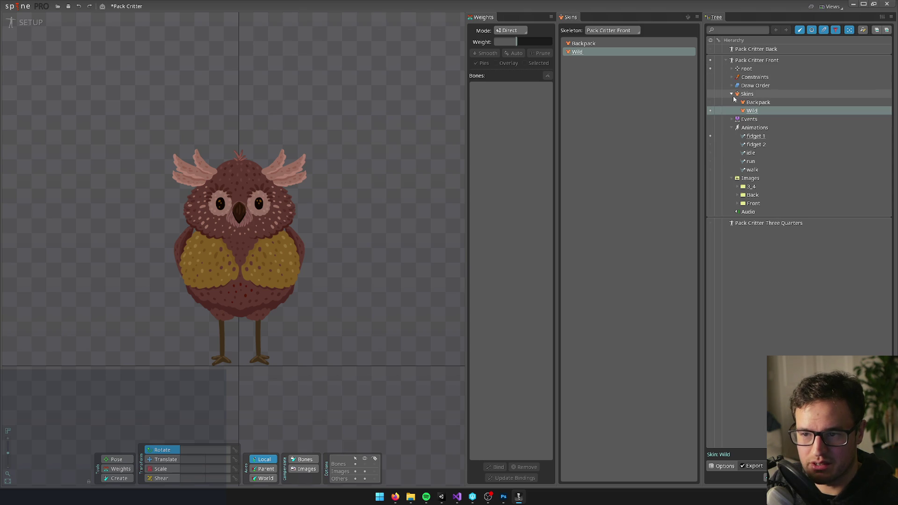
left_click(732, 94)
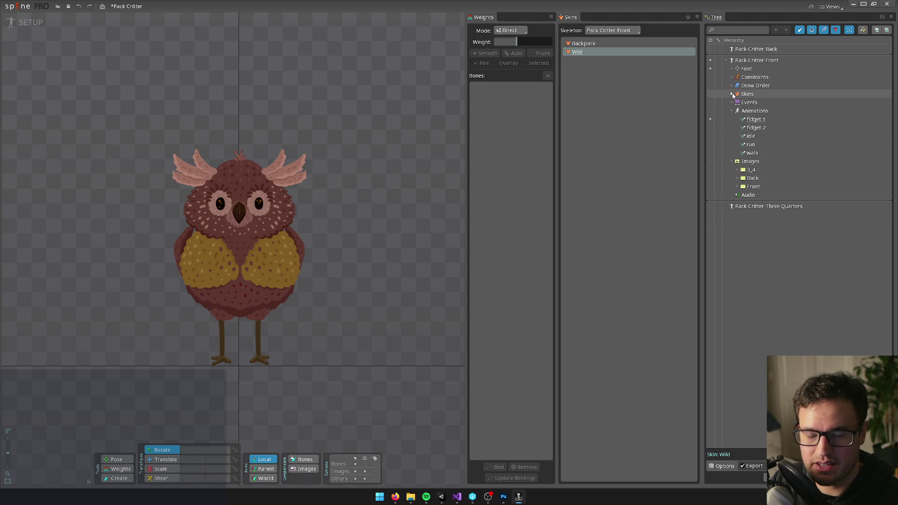
left_click(752, 111)
key("alt+Tab")
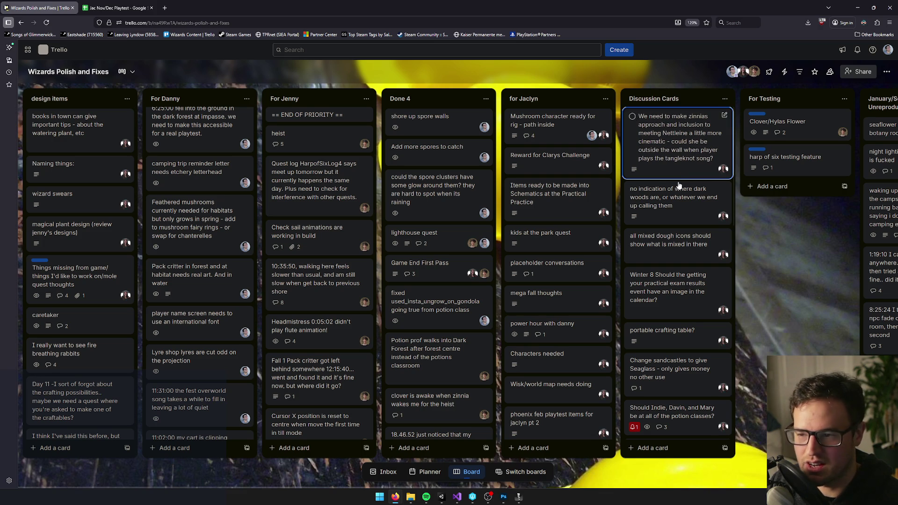
Scroll through the Discussion Cards list, then minimize the browser
scroll(678, 261, "down", 3)
scroll(678, 261, "up", 3)
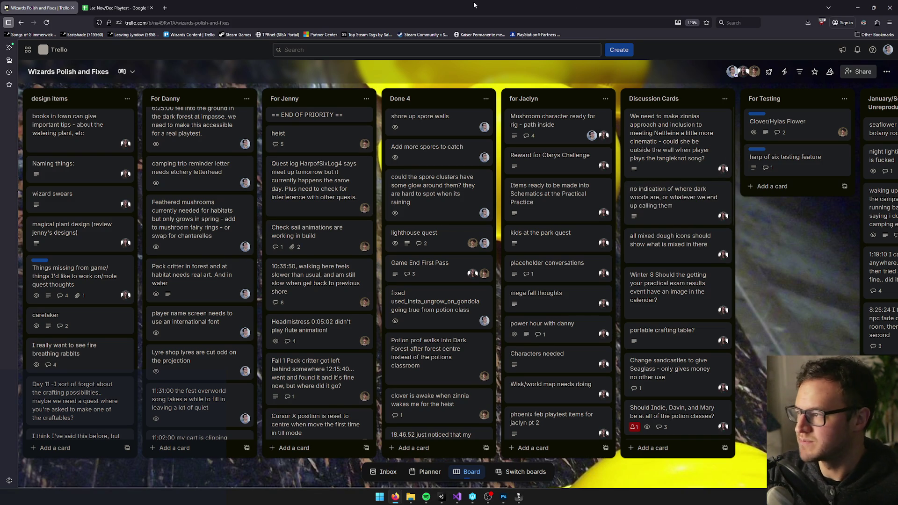
left_click(859, 7)
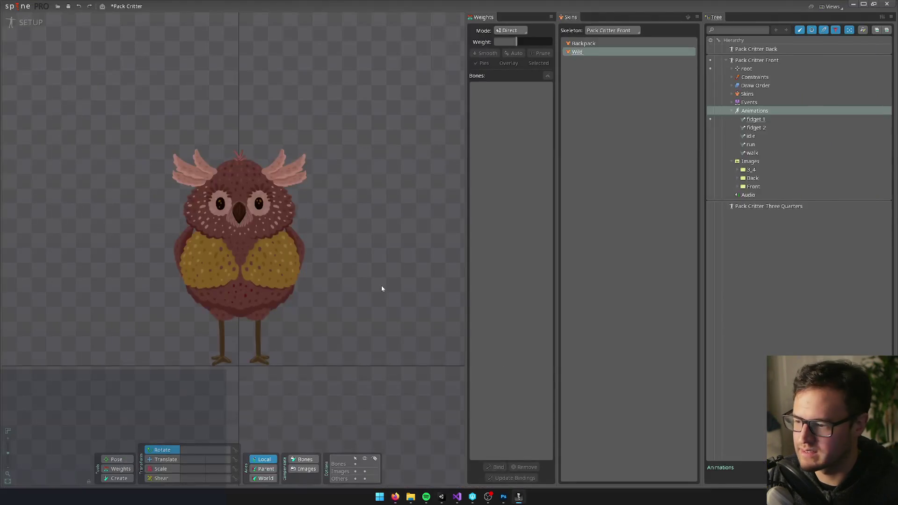
Collapse and hide Pack Critter Front, then save the Pack Critter project
left_click(726, 60)
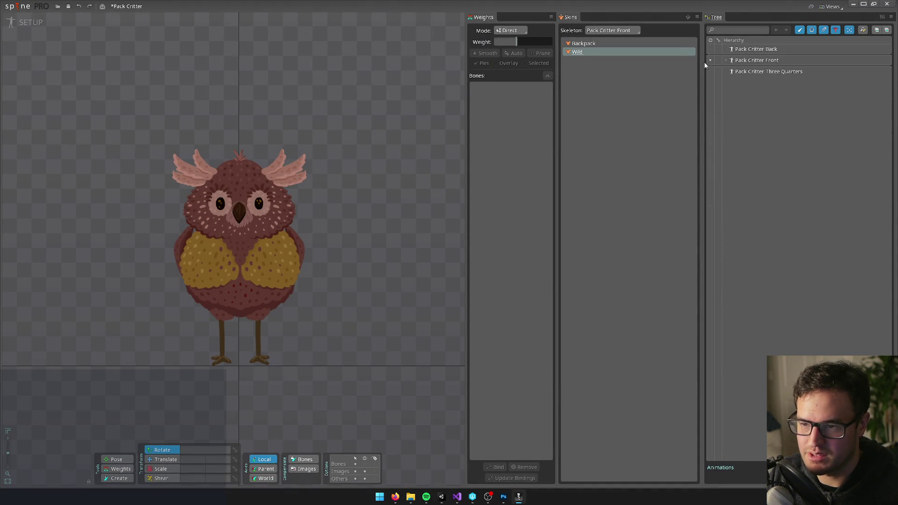
left_click(711, 61)
key("ctrl+s")
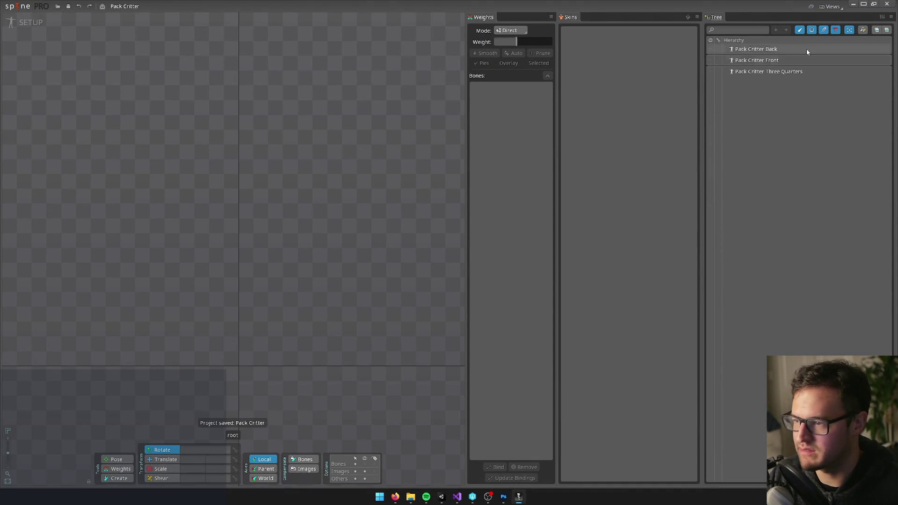
Show and expand Pack Critter Back, then bring Perforce P4V to the front
left_click(710, 49)
left_click(725, 49)
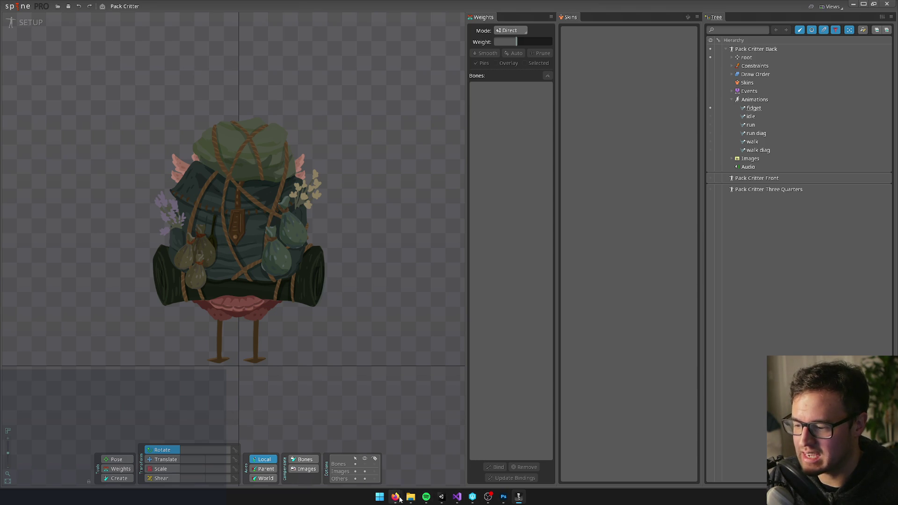
mouse_move(484, 495)
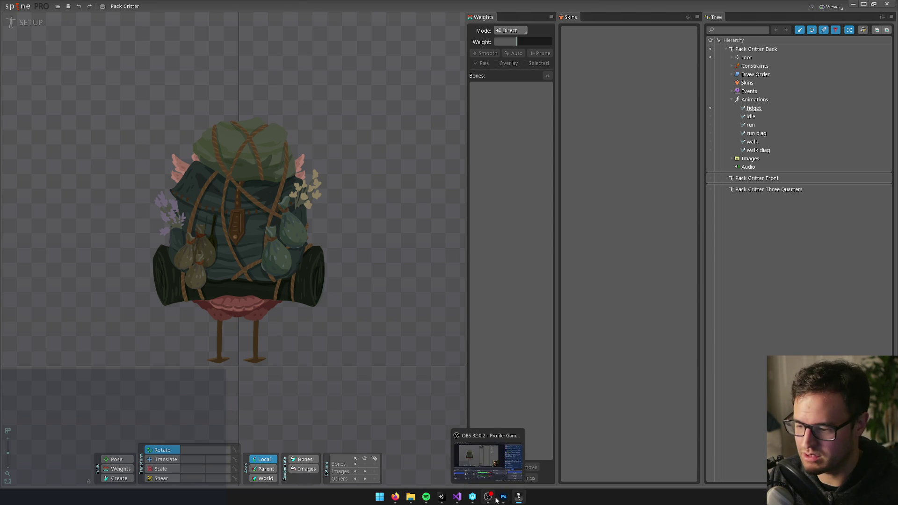
left_click(473, 497)
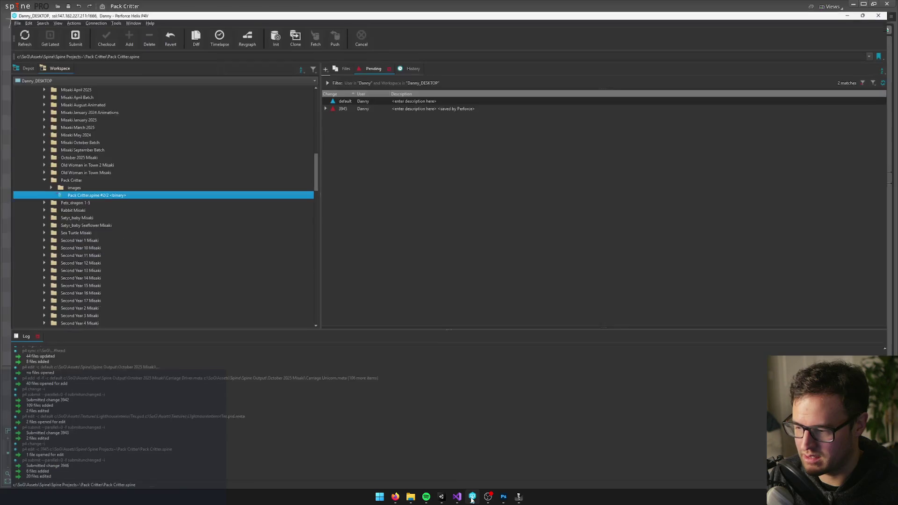
Add the Pack Critter output folder under Spine Projects to changelist 3945
scroll(80, 192, "up", 5)
scroll(80, 192, "up", 10)
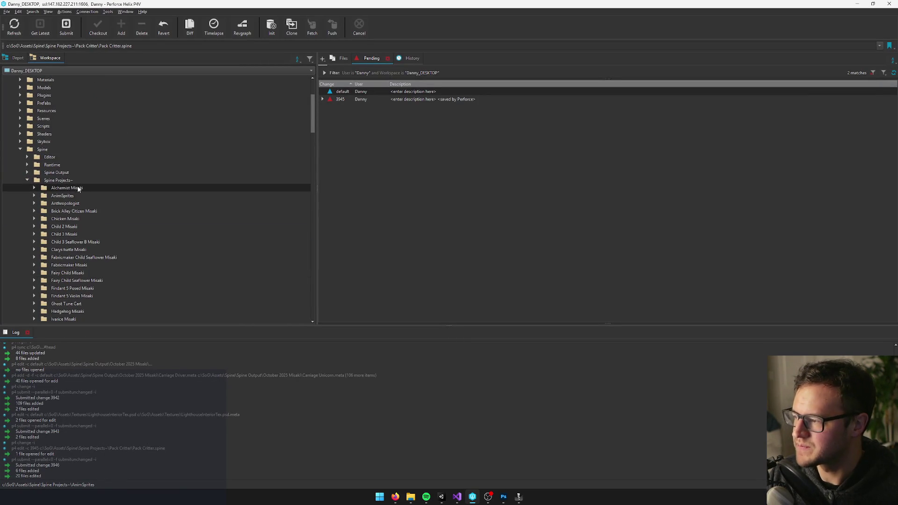
left_click(27, 173)
left_click(65, 187)
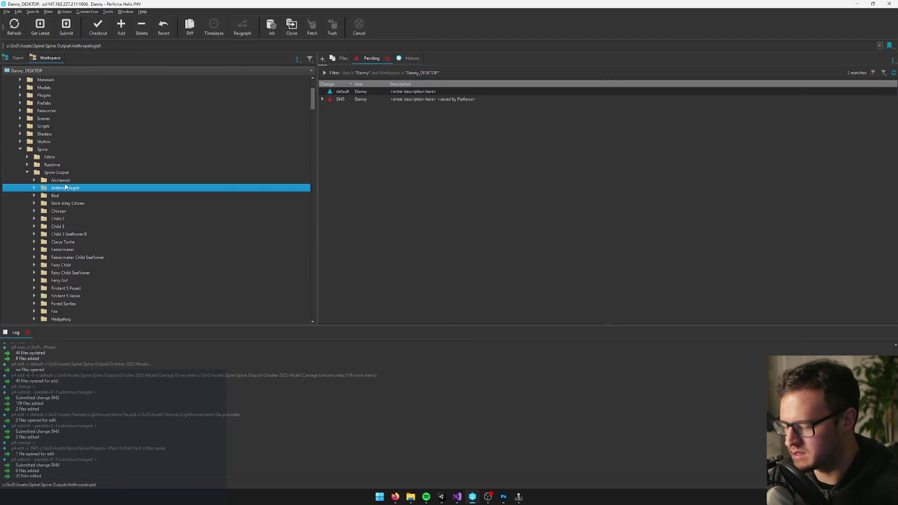
key("p")
scroll(65, 187, "down", 3)
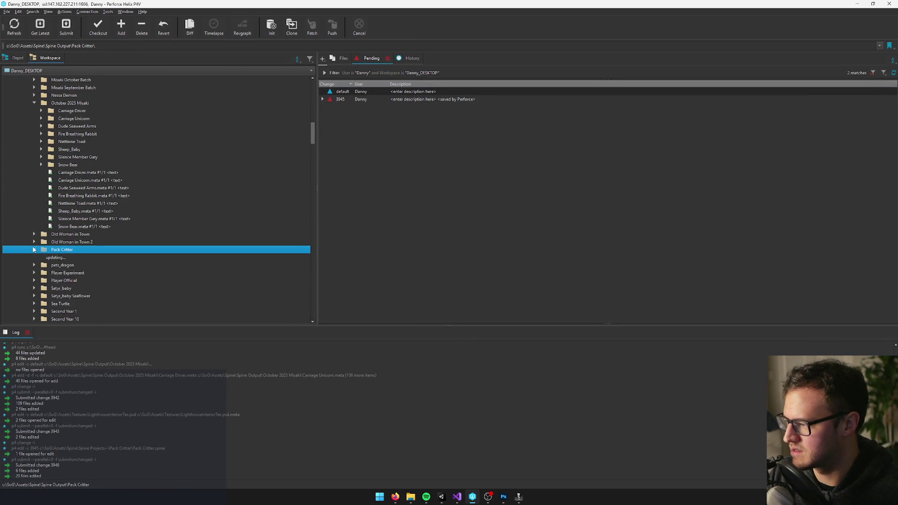
scroll(196, 239, "down", 15)
scroll(198, 239, "up", 15)
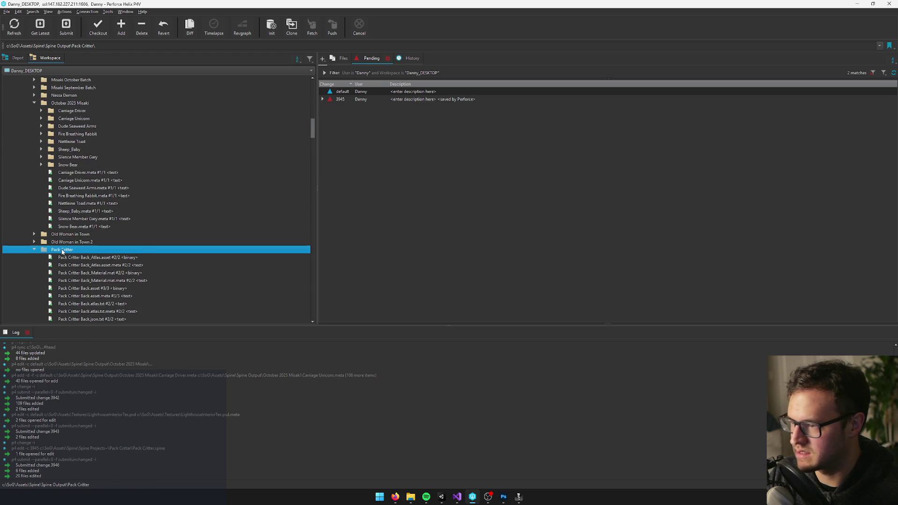
left_click_drag(407, 102, 406, 99)
Save changelist 3945 with the description 'pack critter wild skin' without submitting, and return to Spine
left_click(322, 99)
key("ctrl+s")
type("pack critter wild skin")
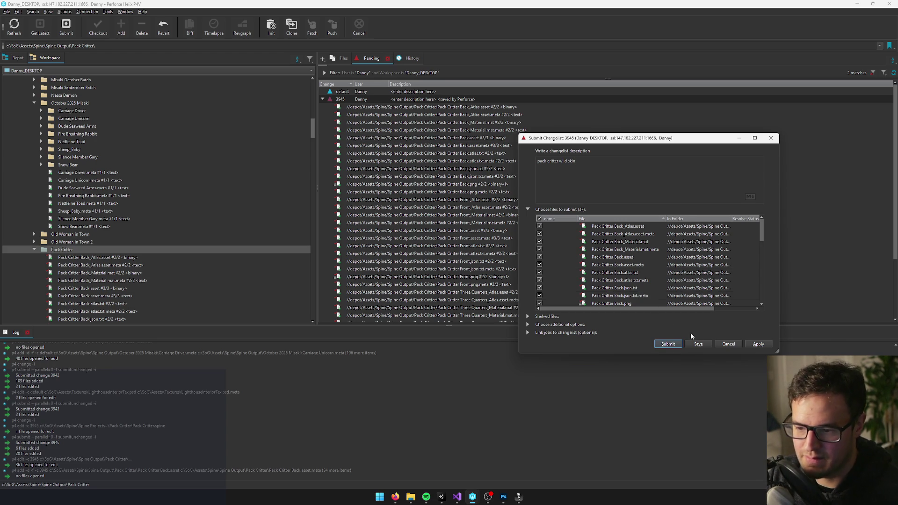
left_click(699, 343)
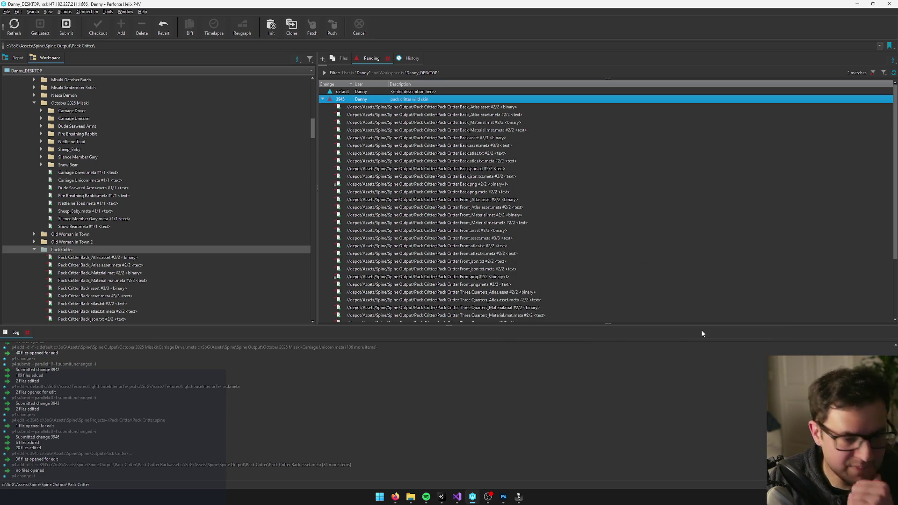
key("alt+Tab")
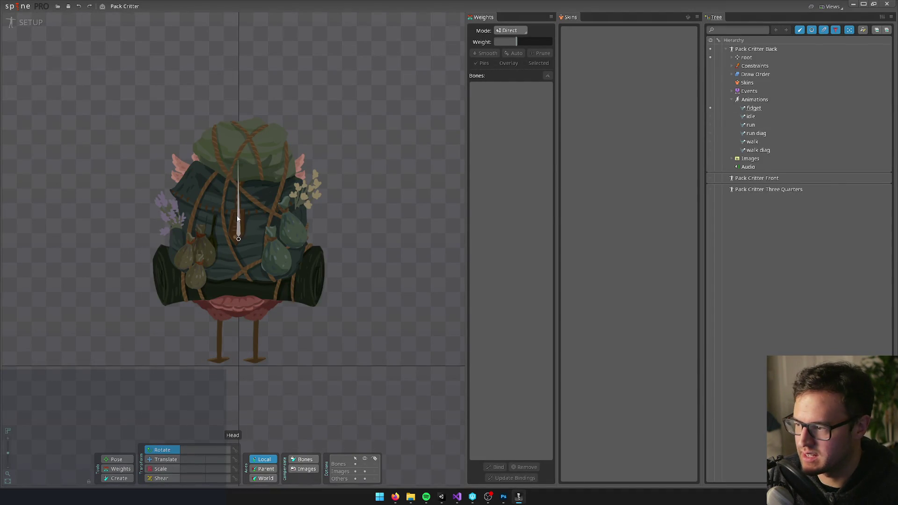
Add a skin placeholder to the Pack slot holding the backpack
left_click(251, 145)
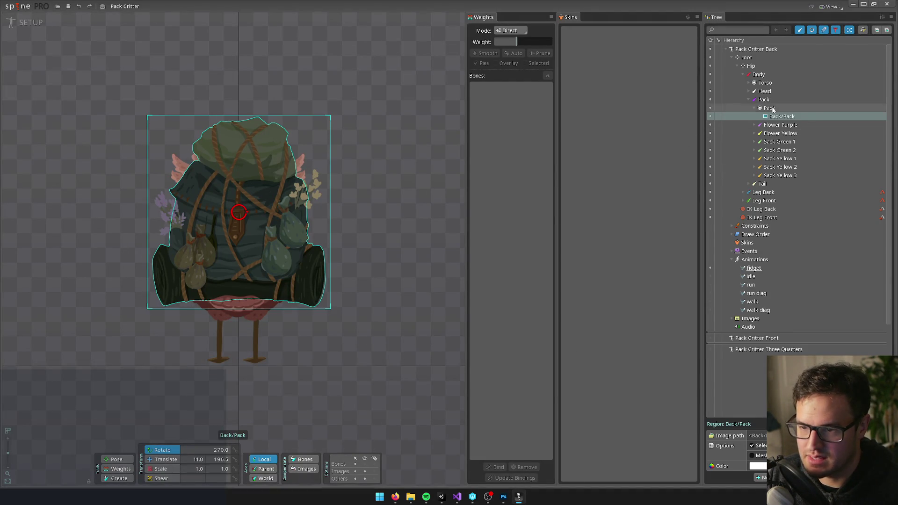
left_click(773, 110)
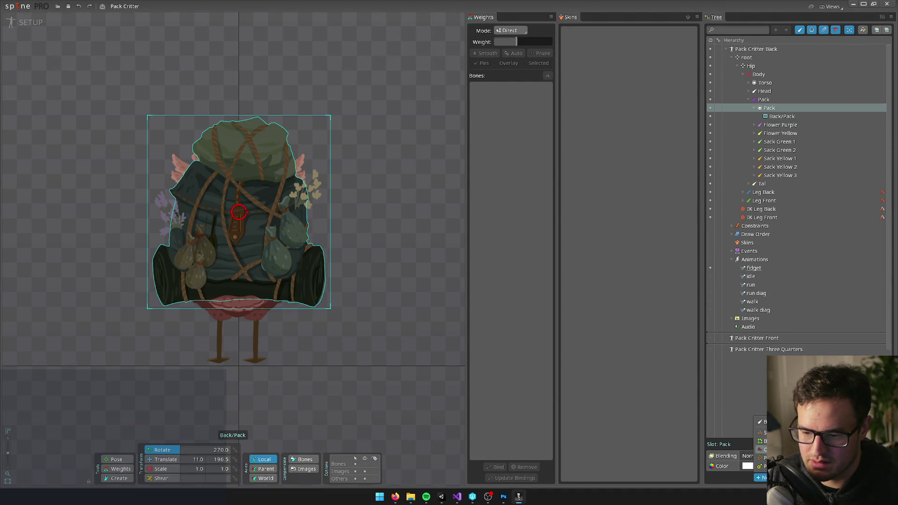
left_click(761, 432)
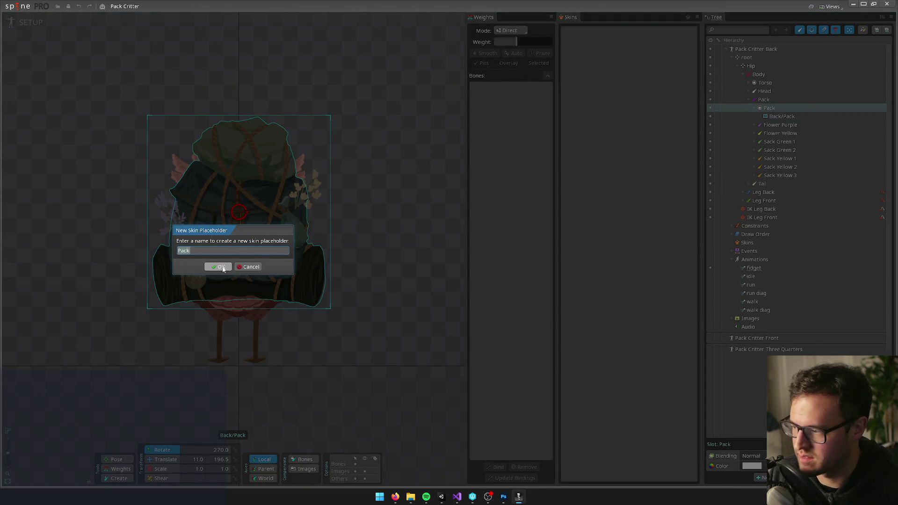
left_click(228, 271)
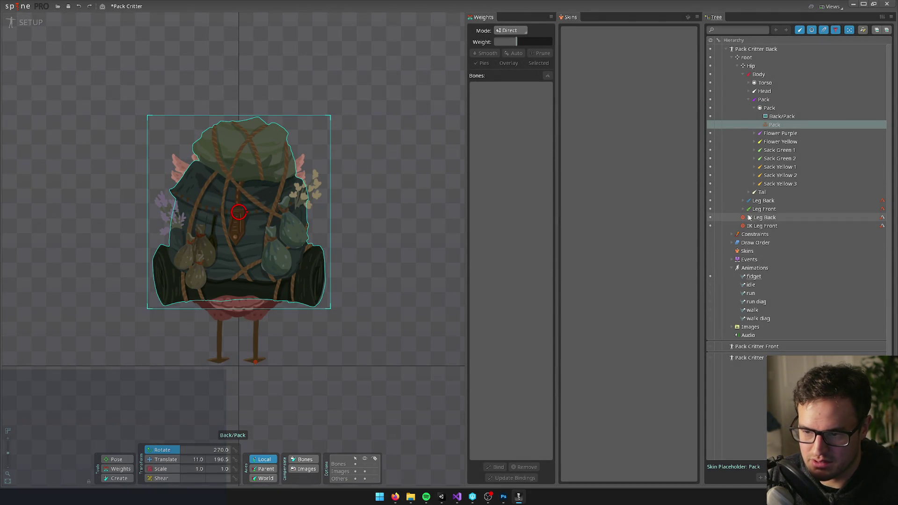
Create the Backpack skin and move the backpack image into the Pack placeholder
left_click(747, 251)
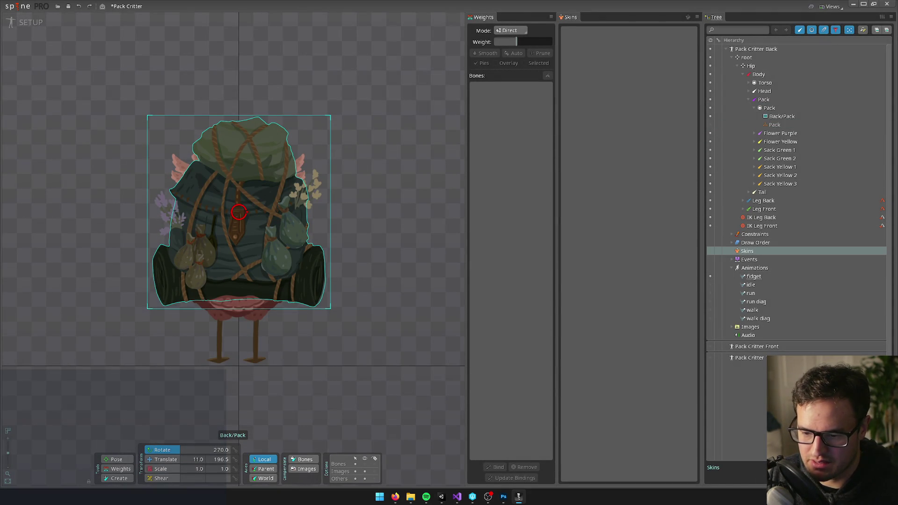
left_click(790, 477)
type("Backpack")
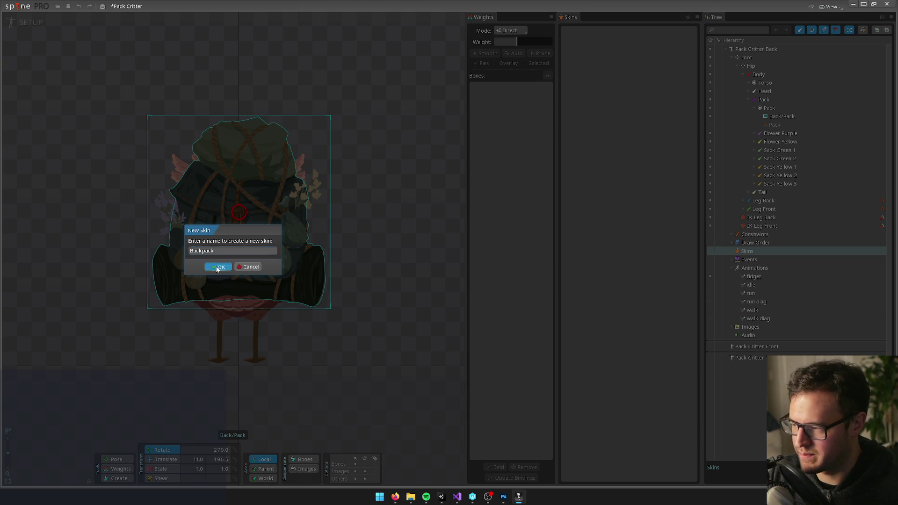
left_click(217, 267)
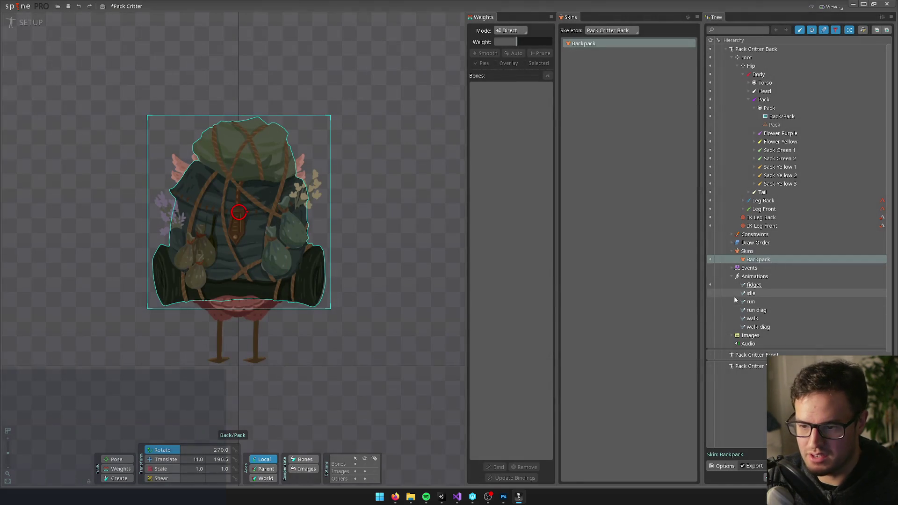
left_click(776, 117)
left_click_drag(768, 118, 776, 127)
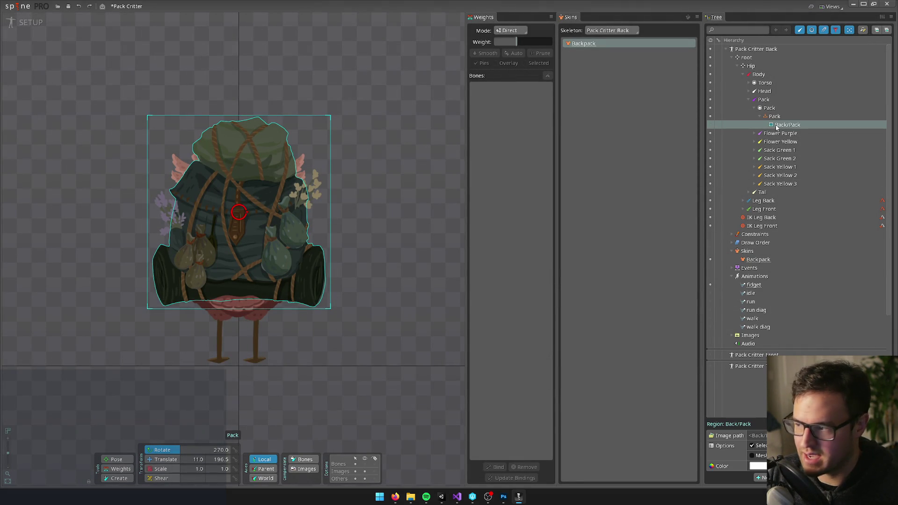
Give the Flower Yellow slot a skin placeholder holding the yellow flower image
left_click(320, 186)
left_click(795, 150)
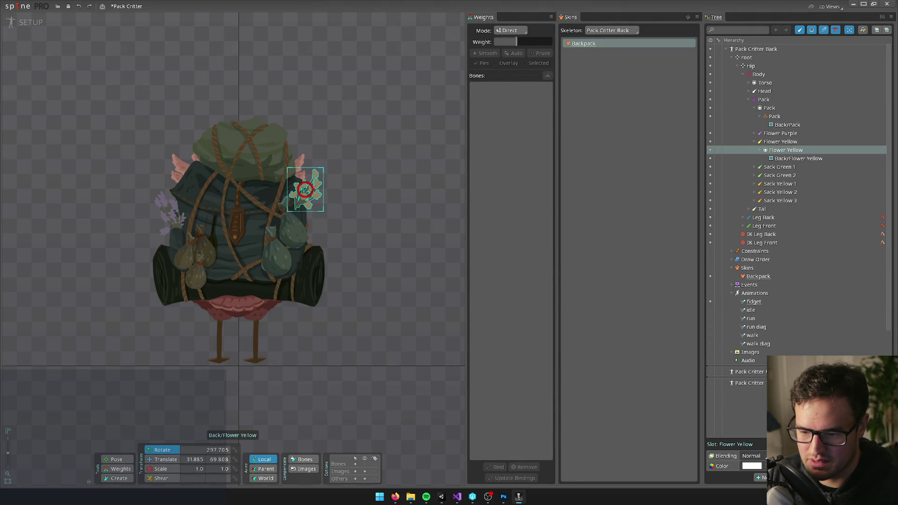
left_click(760, 477)
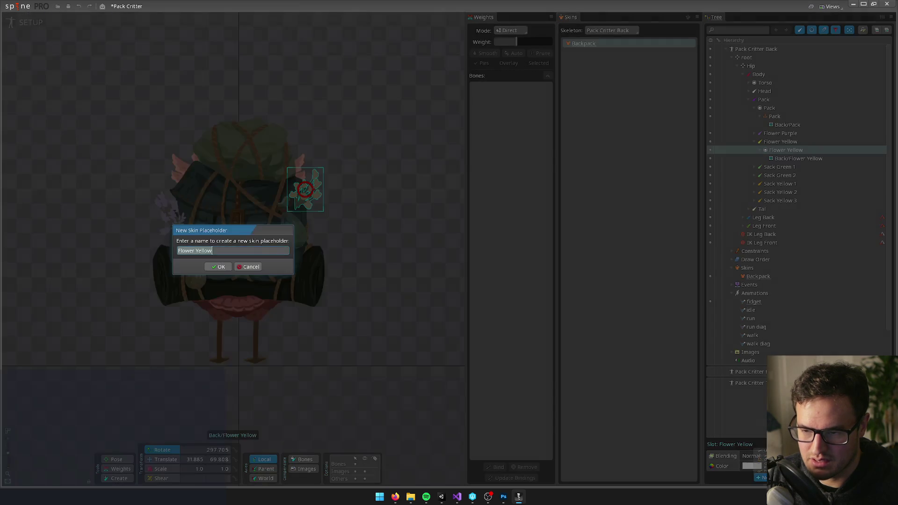
left_click(215, 263)
left_click_drag(795, 159, 792, 166)
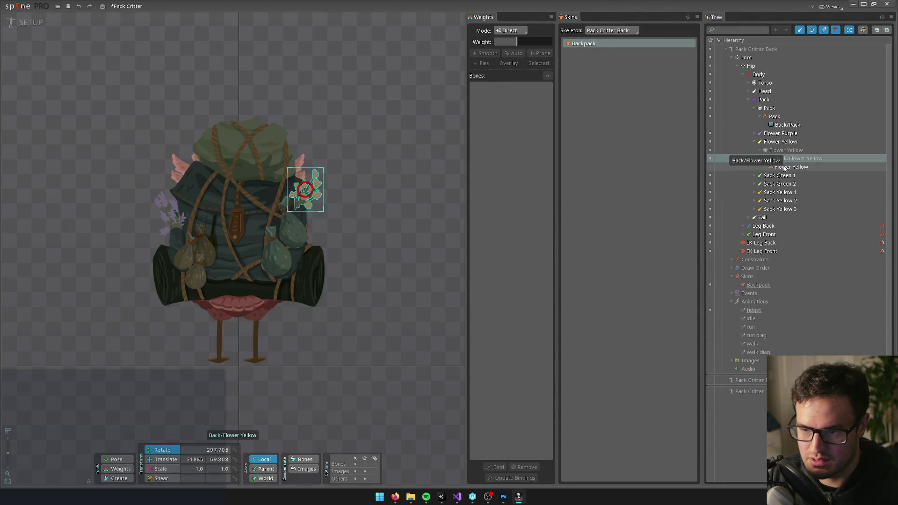
Give the Flower Purple slot a skin placeholder holding the purple flower image
left_click(173, 210)
left_click(788, 142)
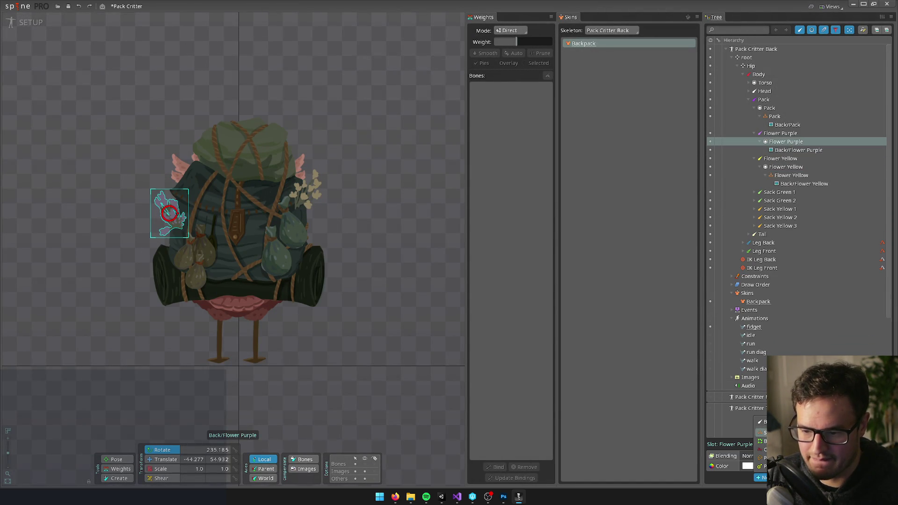
left_click(761, 432)
key("Return")
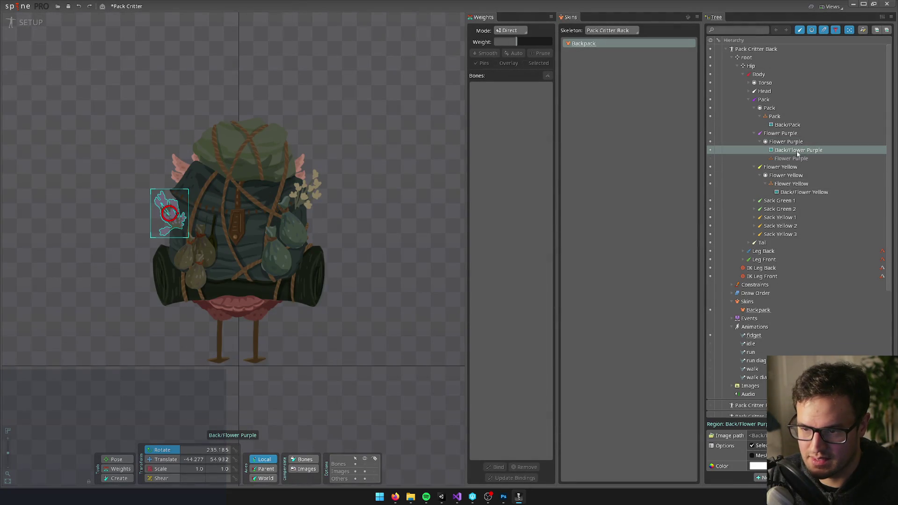
left_click_drag(795, 155, 793, 160)
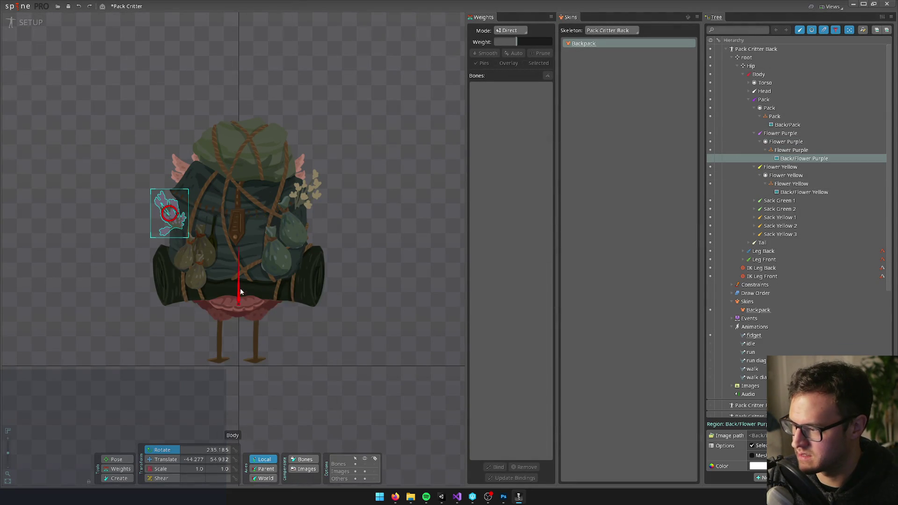
left_click(801, 151)
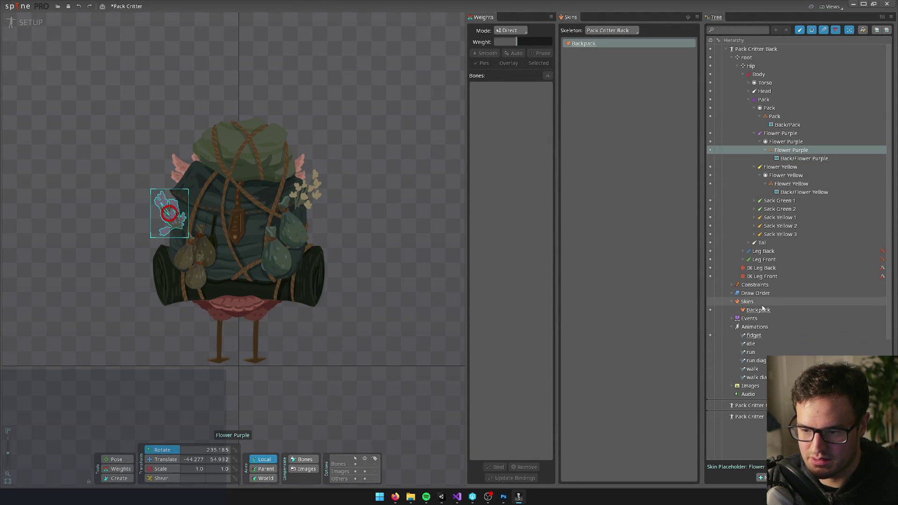
left_click(783, 302)
left_click(730, 478)
type("Wild")
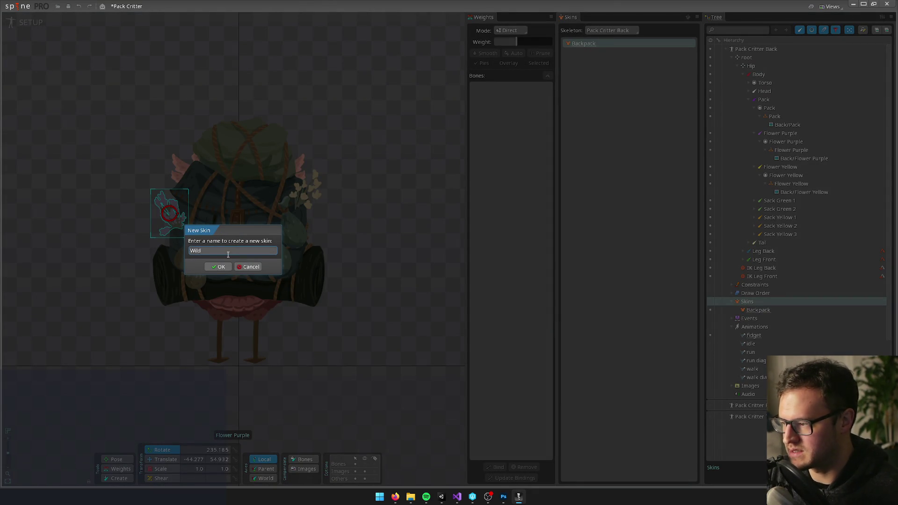
Create the Wild skin and add a skin placeholder to the Sack Green 1 slot
key("Return")
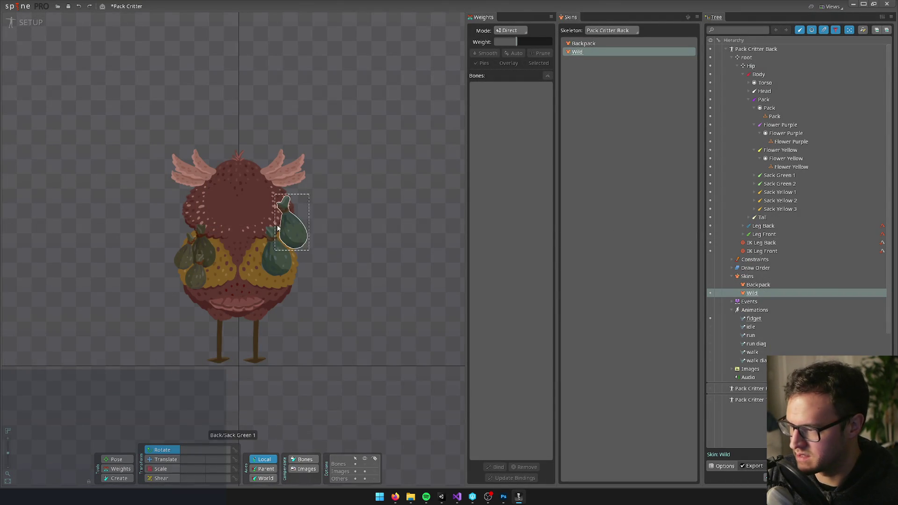
left_click(276, 229)
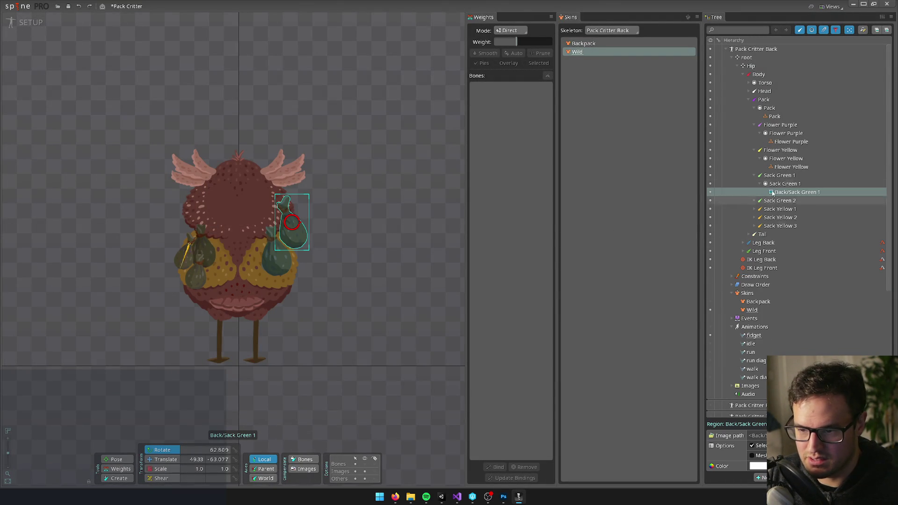
left_click(762, 184)
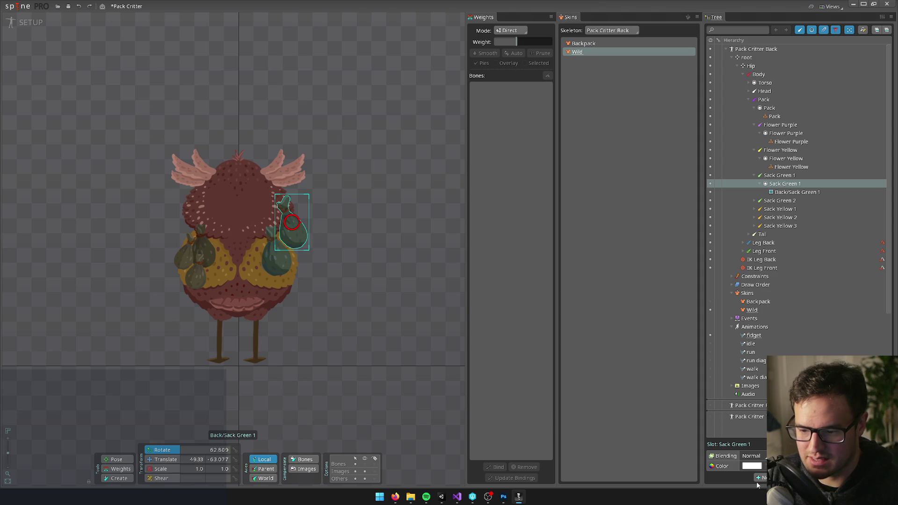
left_click(762, 432)
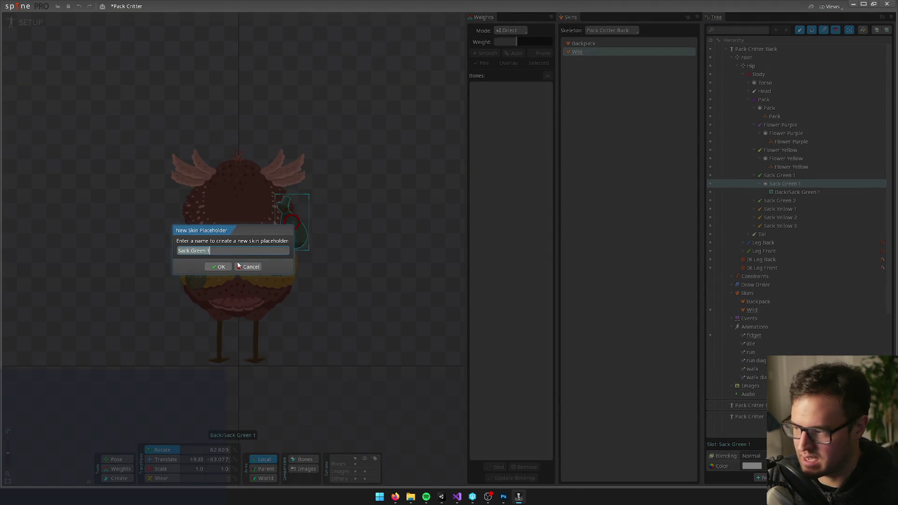
left_click(220, 267)
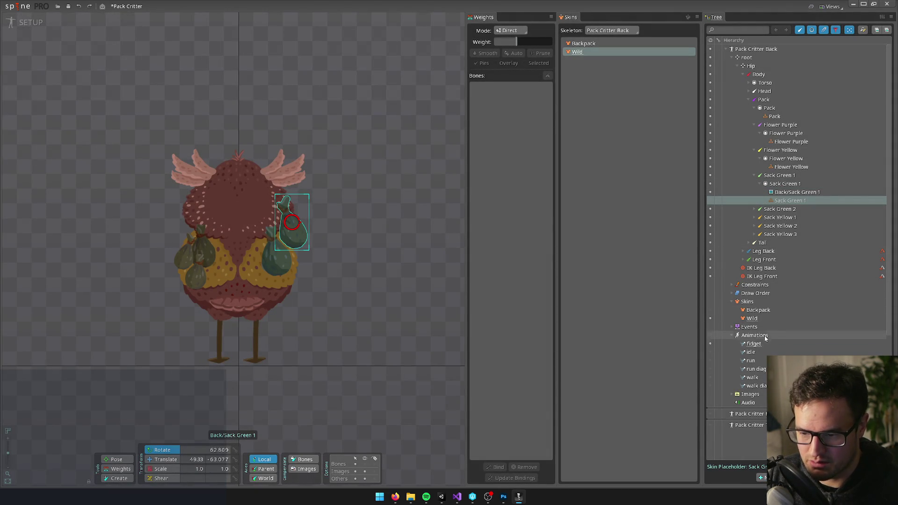
Activate the Backpack skin and nest Back/Sack Green 1 under its placeholder
left_click(751, 311)
left_click(710, 310)
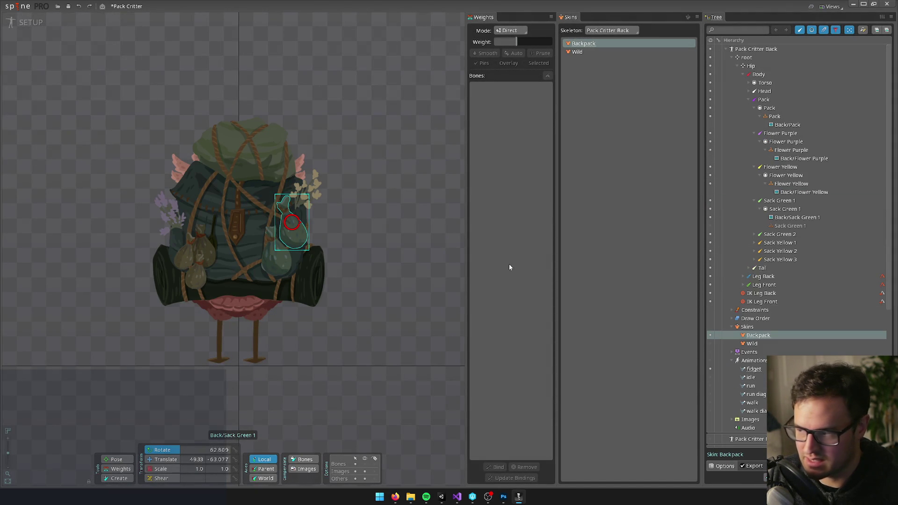
left_click(790, 219)
left_click_drag(789, 219, 765, 235)
Add a Sack Green 2 skin placeholder and nest the Back/Sack Green 2 image in it
left_click(755, 234)
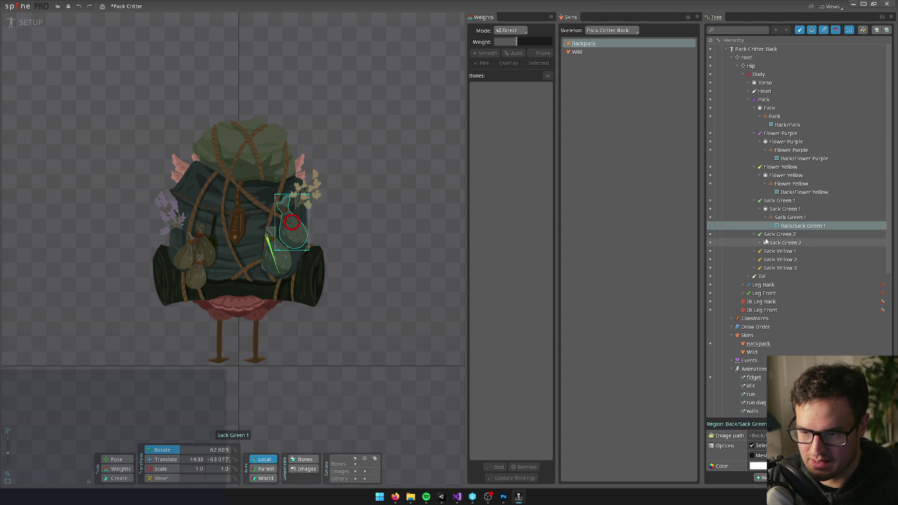
left_click(760, 242)
left_click(786, 243)
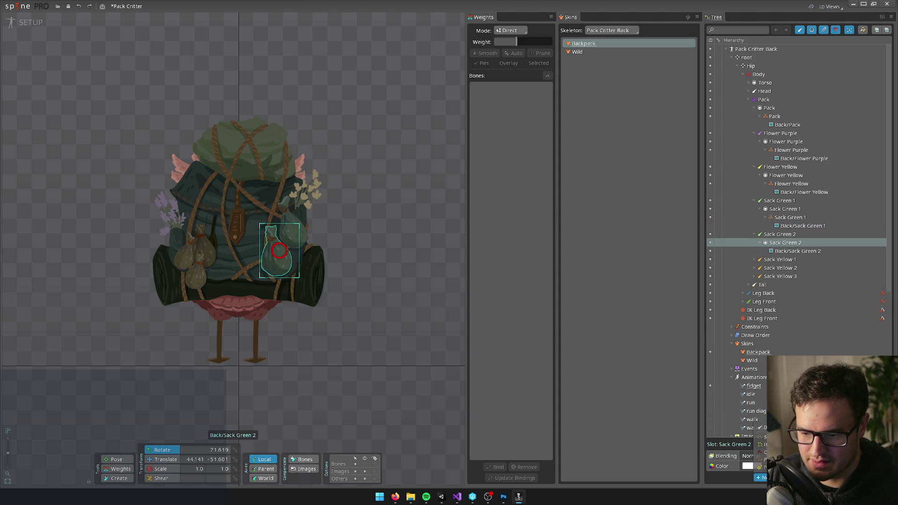
left_click(762, 432)
left_click(218, 269)
left_click(798, 251)
left_click_drag(779, 253, 790, 260)
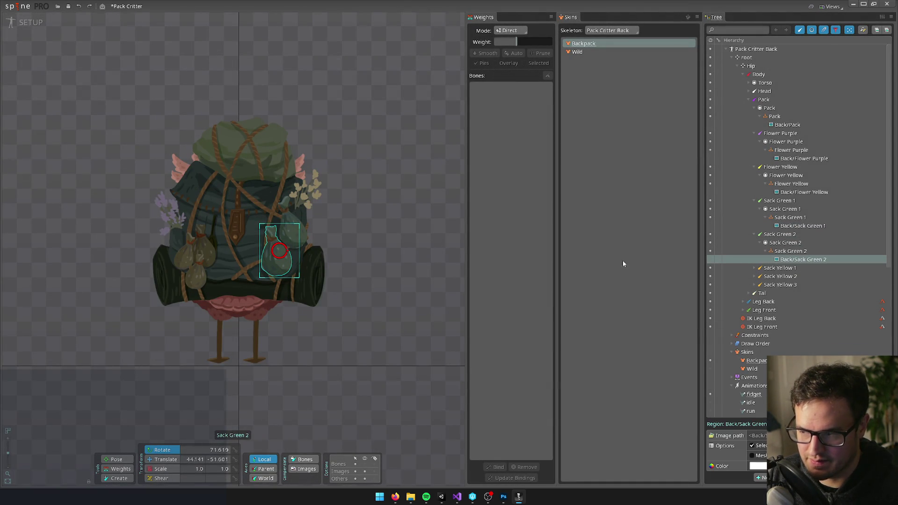
Add a skin placeholder to the Sack Yellow 2 slot
left_click(199, 264)
scroll(199, 264, "up", 3)
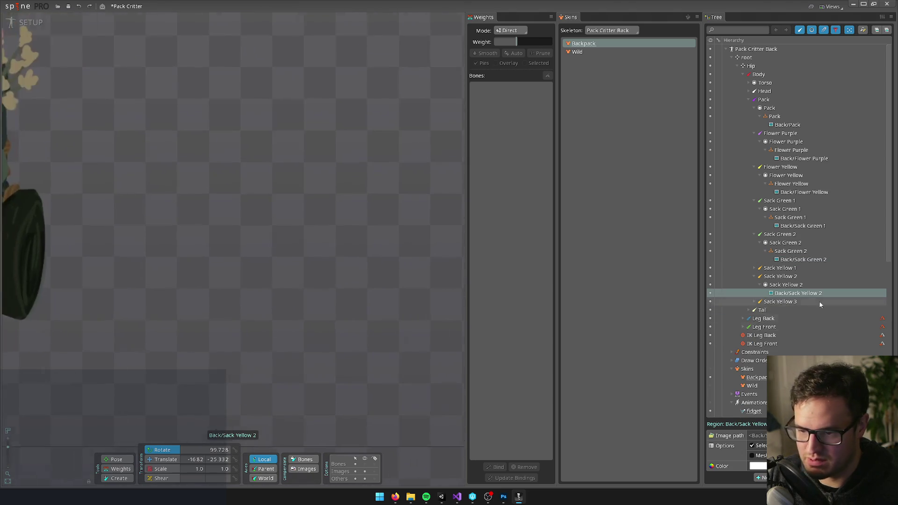
left_click(759, 478)
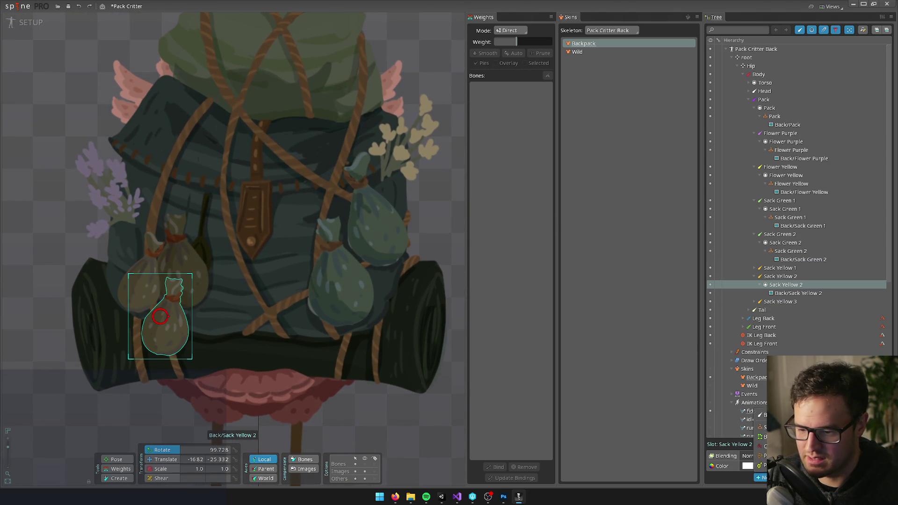
key("Escape")
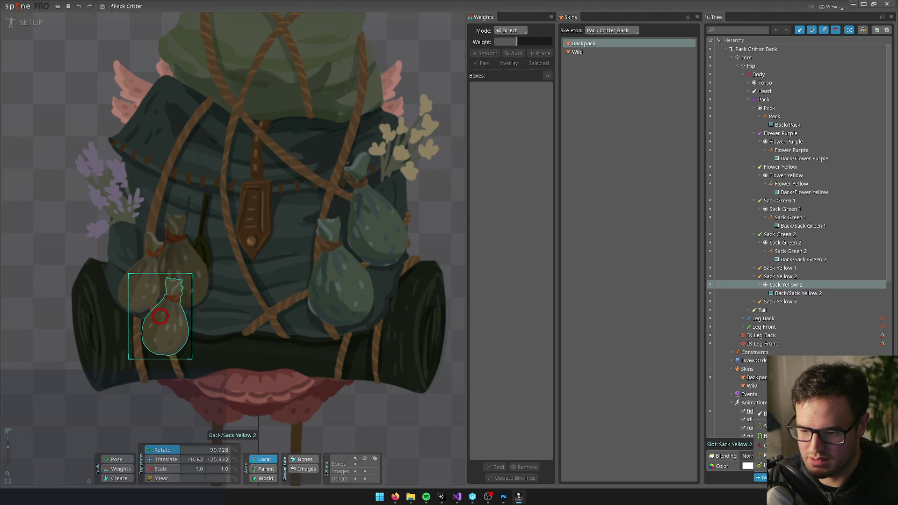
left_click(762, 432)
left_click(220, 267)
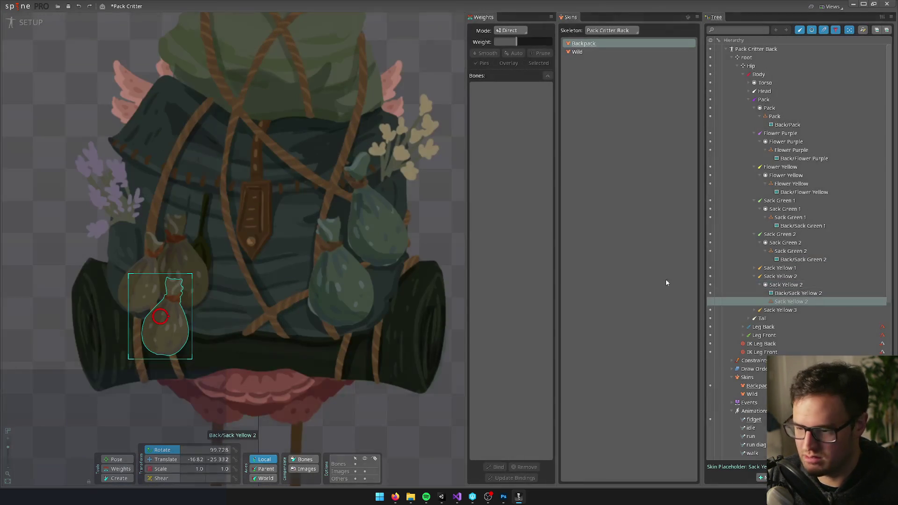
Add a skin placeholder to the Sack Yellow 3 slot
left_click(759, 310)
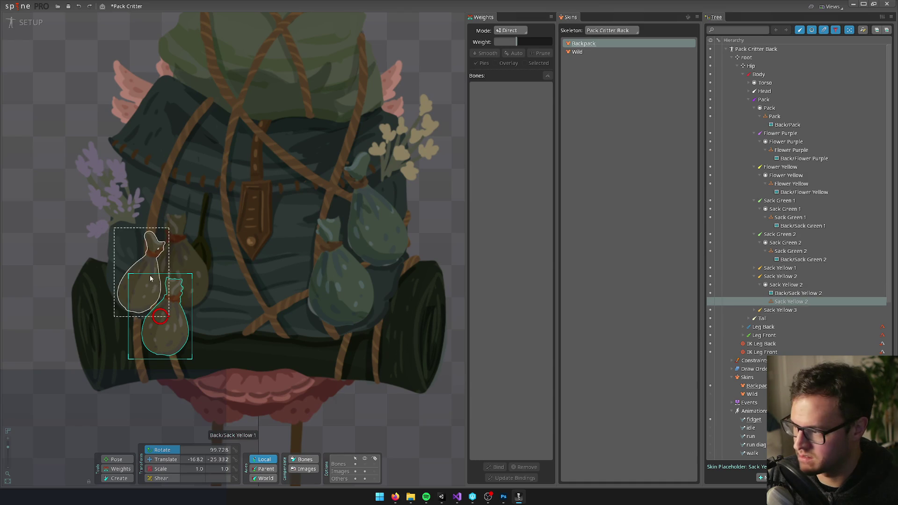
left_click(798, 326)
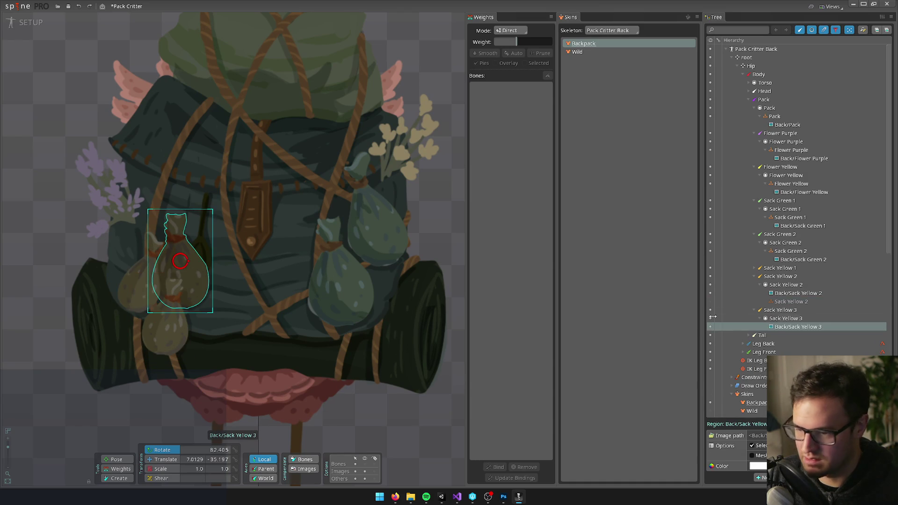
left_click(792, 318)
left_click(762, 432)
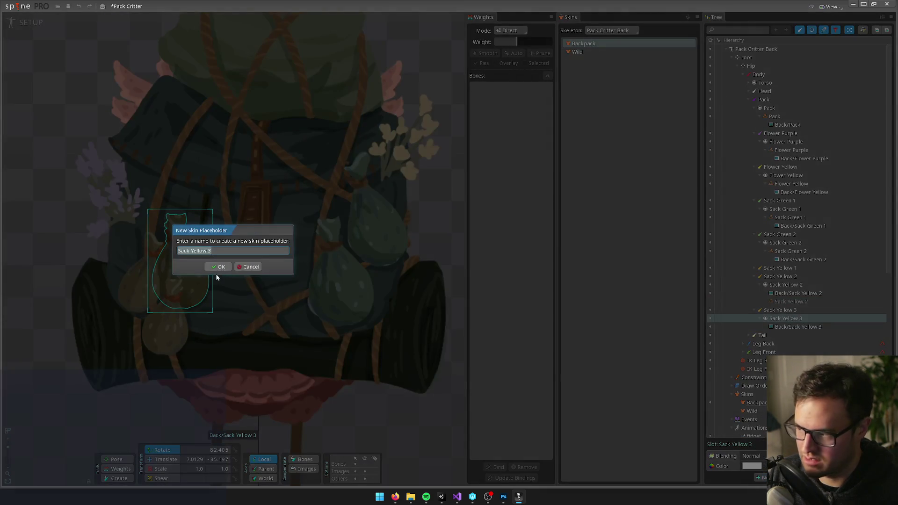
left_click(219, 267)
left_click(141, 276)
Add a Sack Yellow 1 skin placeholder and nest Back/Sack Yellow 1 in it
left_click(795, 284)
left_click(786, 276)
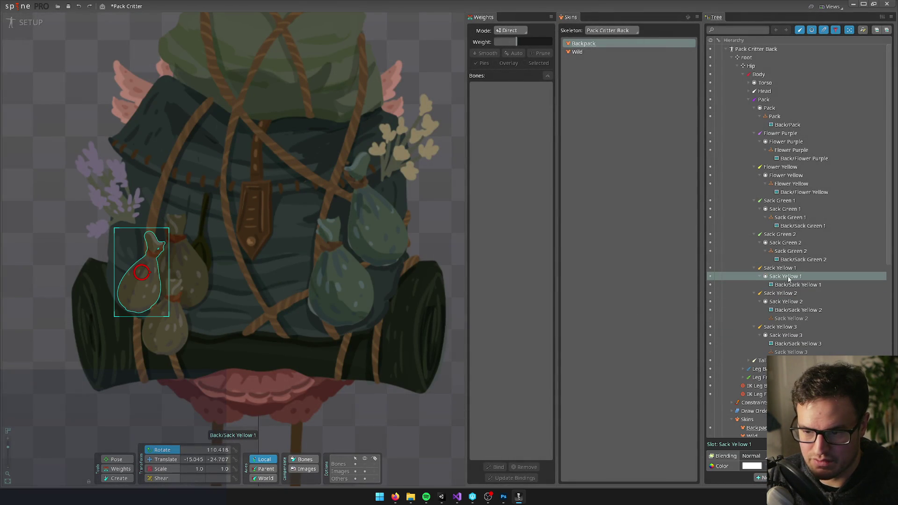
left_click(760, 477)
left_click(217, 269)
left_click_drag(787, 286, 795, 361)
Select the Back/Sack Yellow 3 image, activate the Wild skin and recentre the critter
left_click(798, 352)
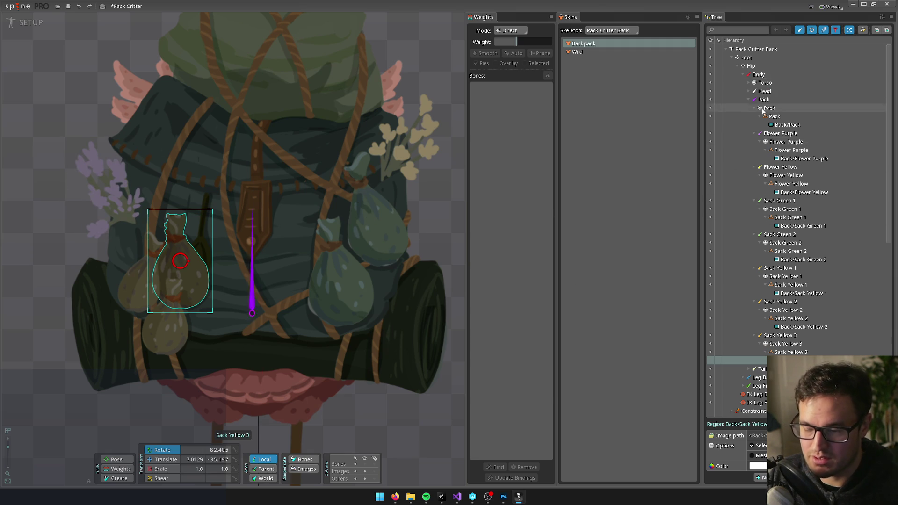
scroll(771, 224, "down", 7)
left_click(758, 269)
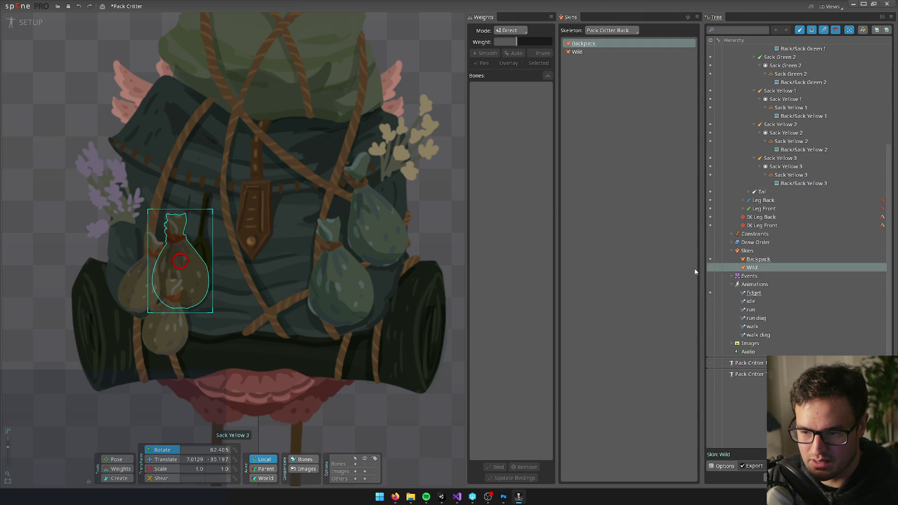
left_click(710, 267)
scroll(293, 264, "down", 5)
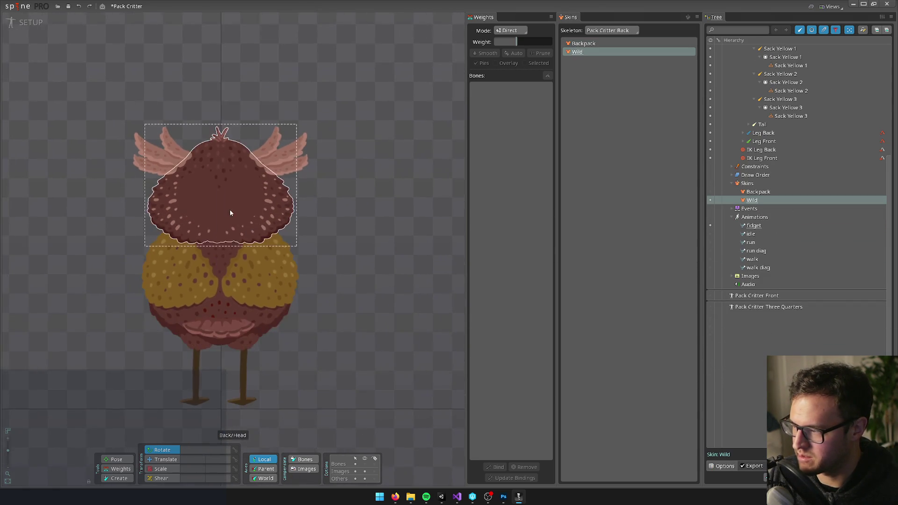
scroll(209, 229, "up", 3)
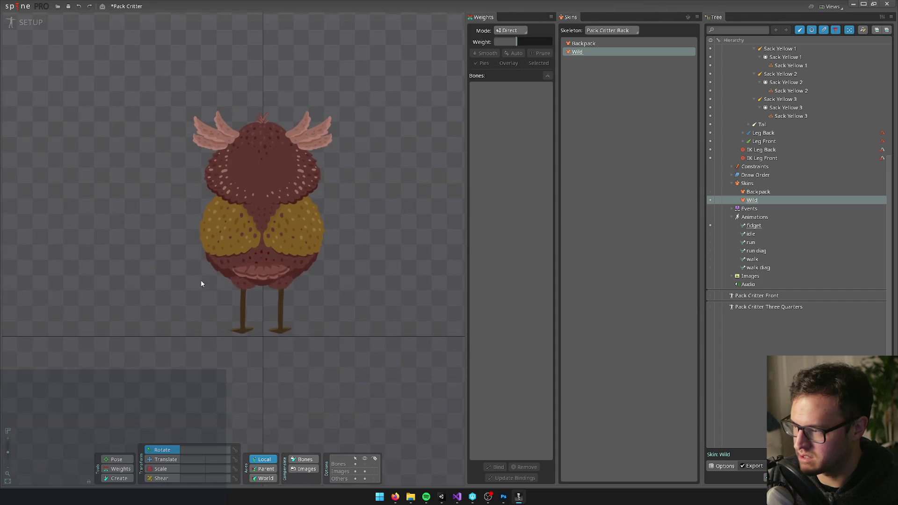
scroll(300, 255, "down", 4)
scroll(299, 255, "down", 3)
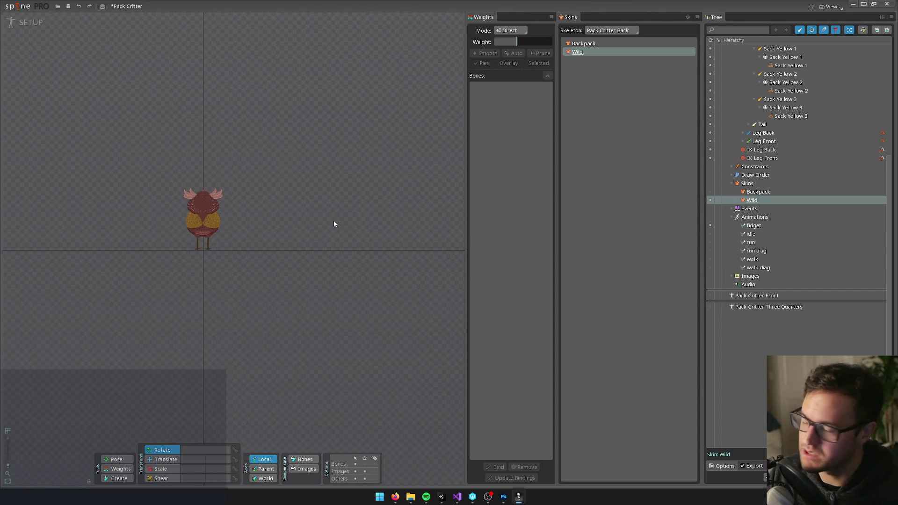
scroll(300, 201, "up", 3)
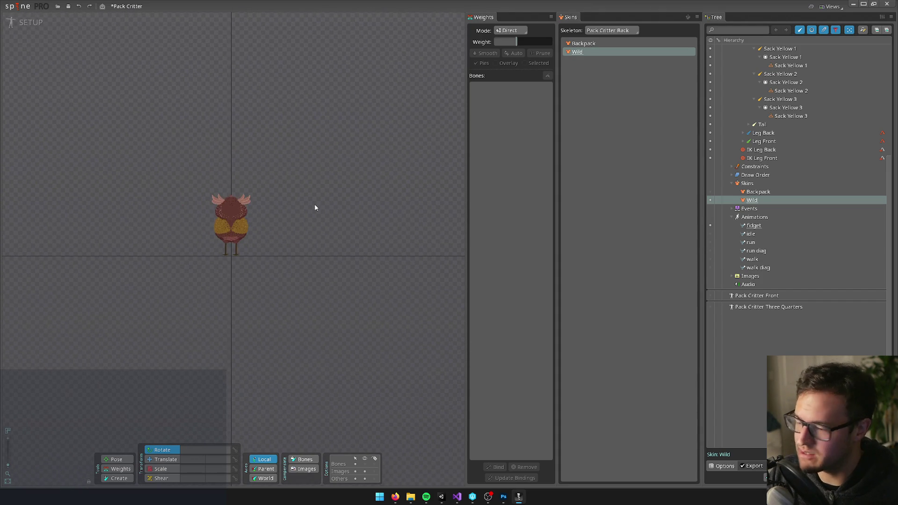
scroll(197, 228, "up", 5)
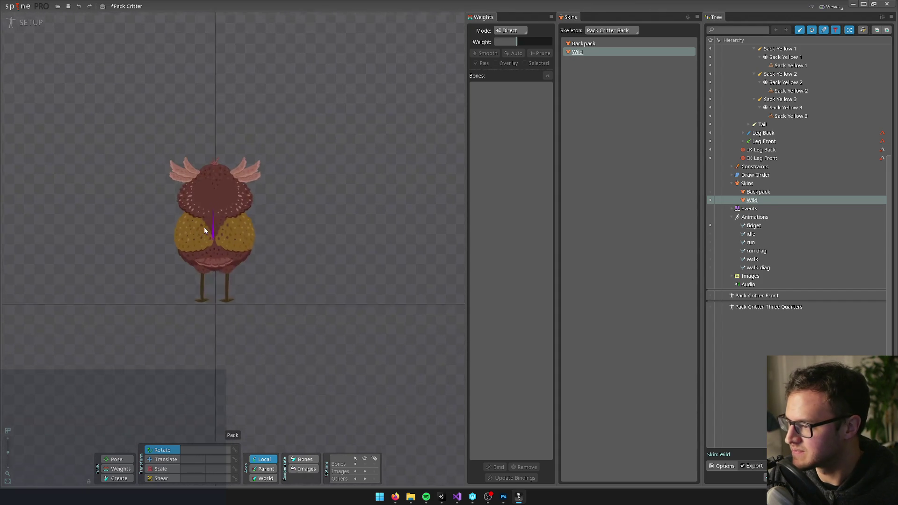
left_click_drag(243, 277, 274, 305)
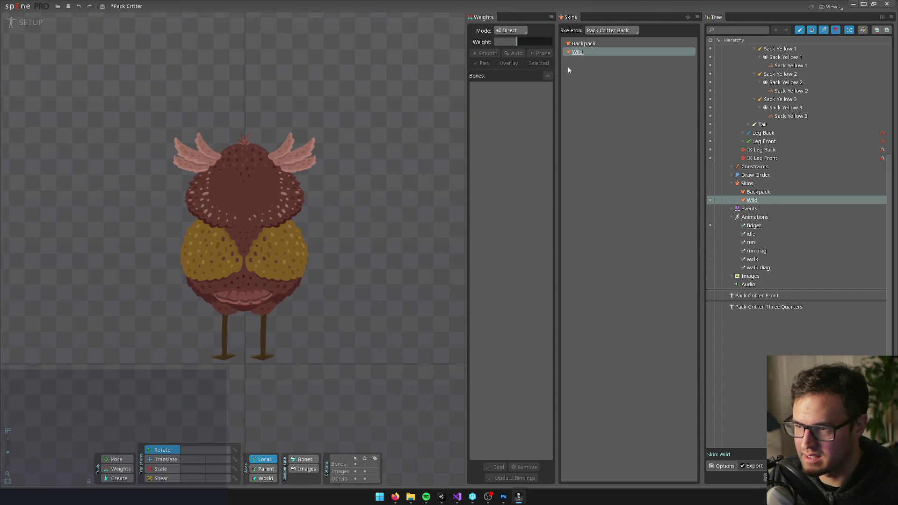
scroll(739, 71, "up", 7)
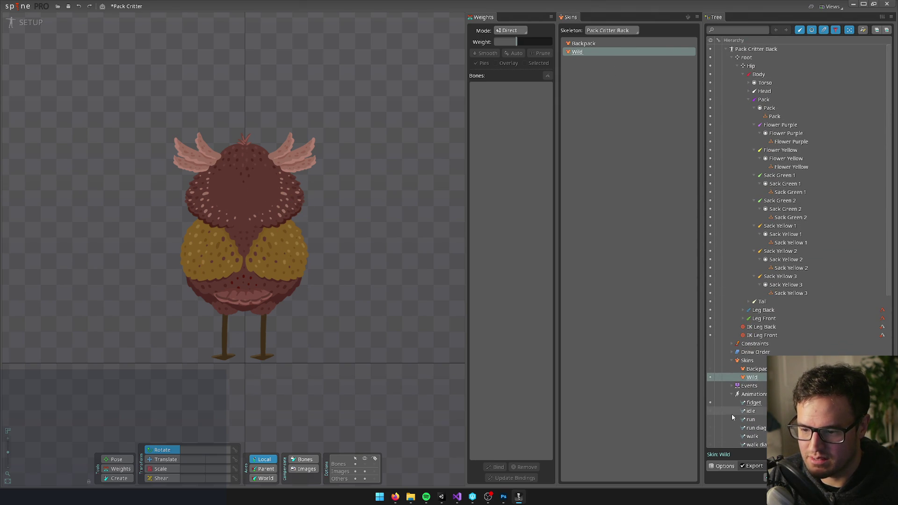
Preview the Wild skin on the Back, Front and Three Quarters skeletons, then save
left_click(711, 369)
left_click(724, 49)
left_click(710, 59)
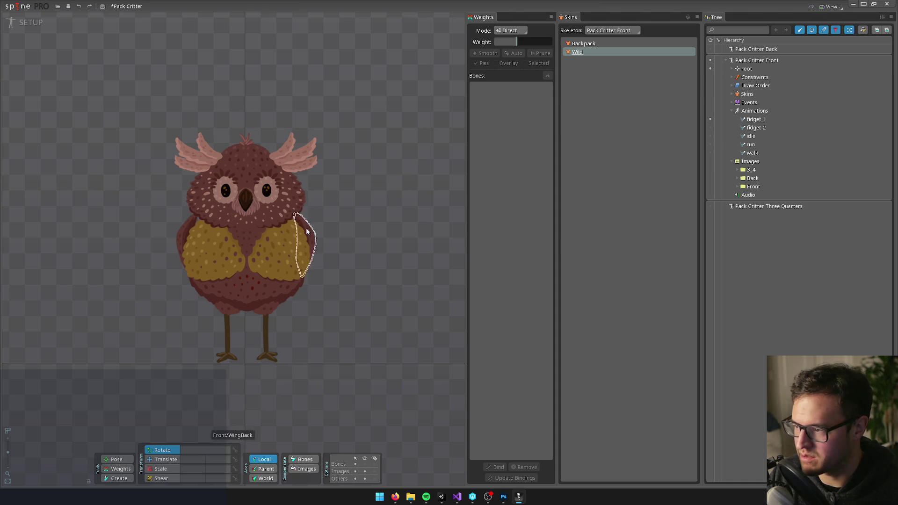
left_click(710, 60)
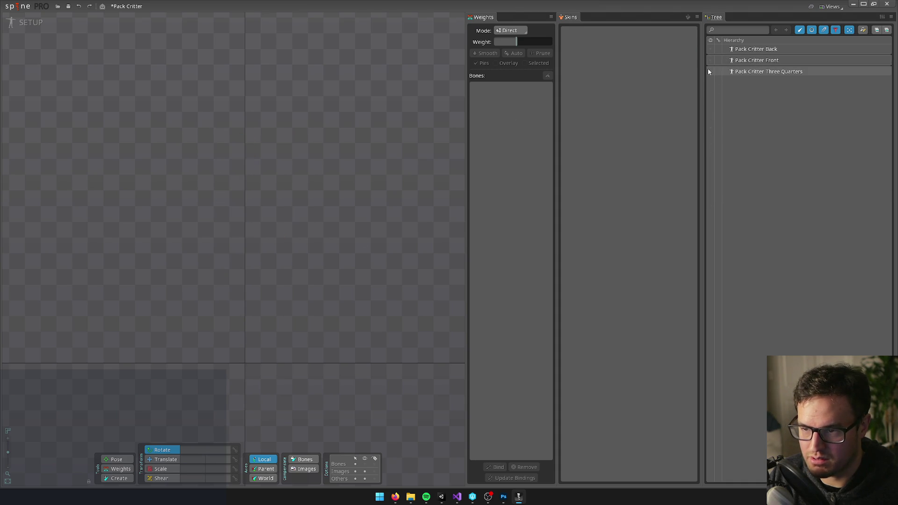
left_click(711, 71)
scroll(318, 177, "down", 5)
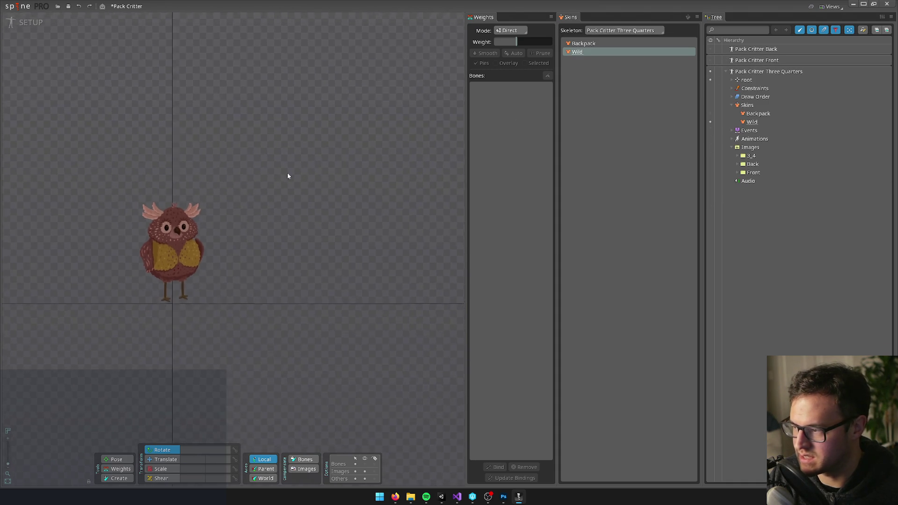
scroll(290, 183, "up", 5)
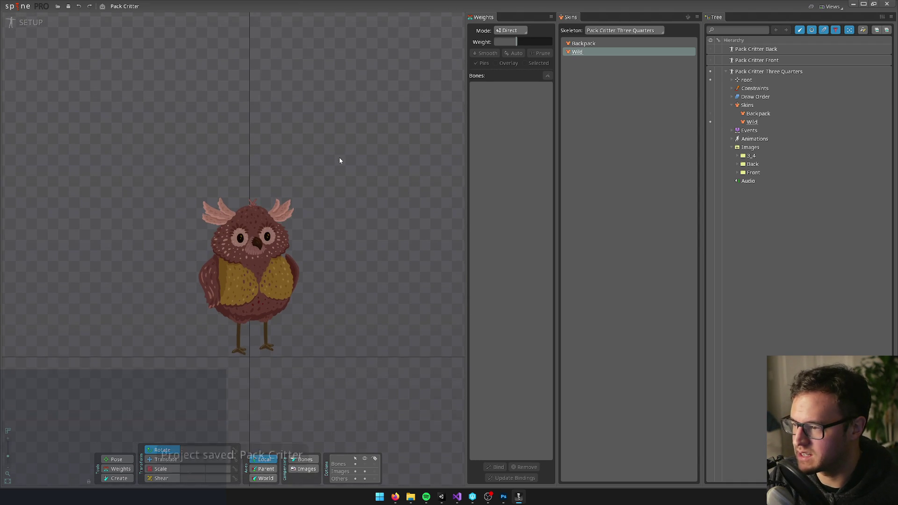
key("ctrl+s")
Export the skeleton data as JSON, dismiss the warnings, and show the Backpack skin
left_click(8, 5)
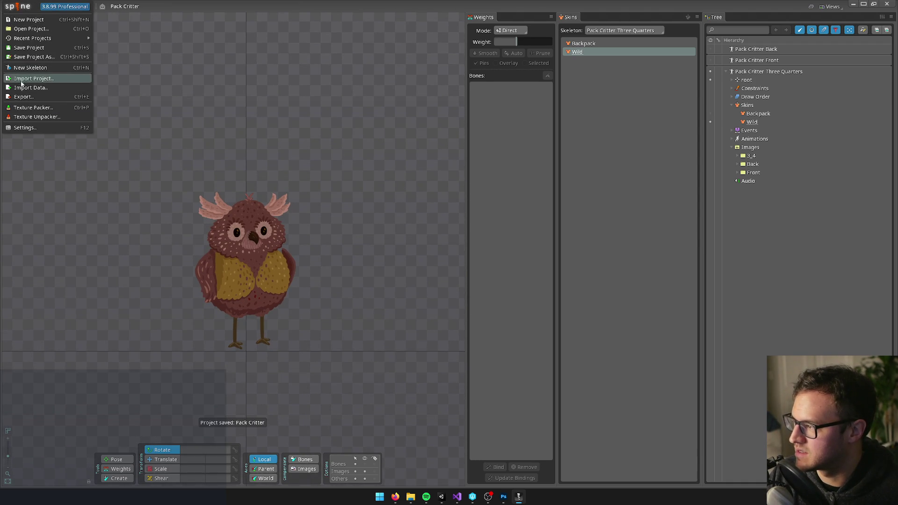
left_click(28, 120)
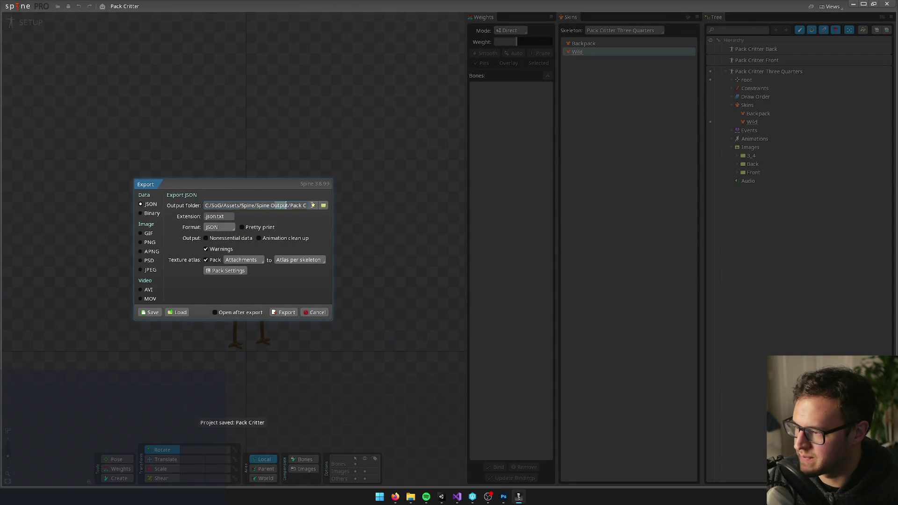
left_click(286, 312)
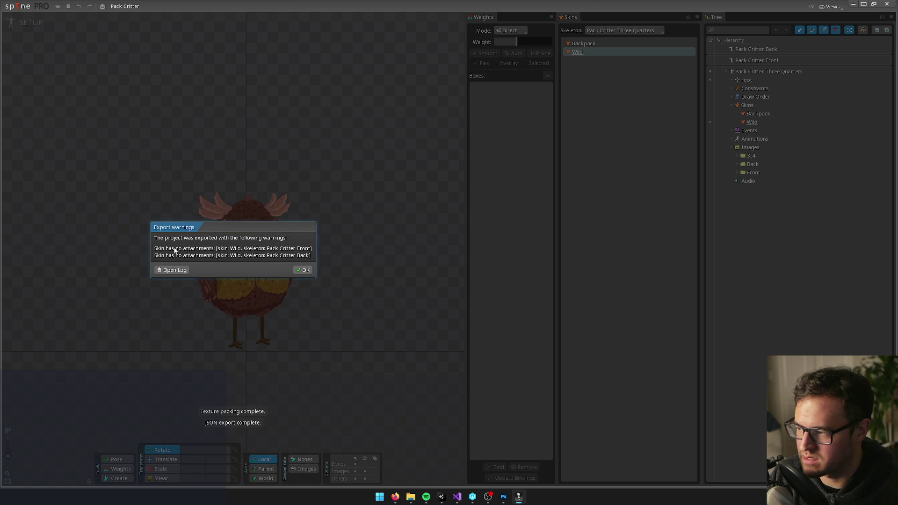
left_click(303, 271)
left_click(711, 113)
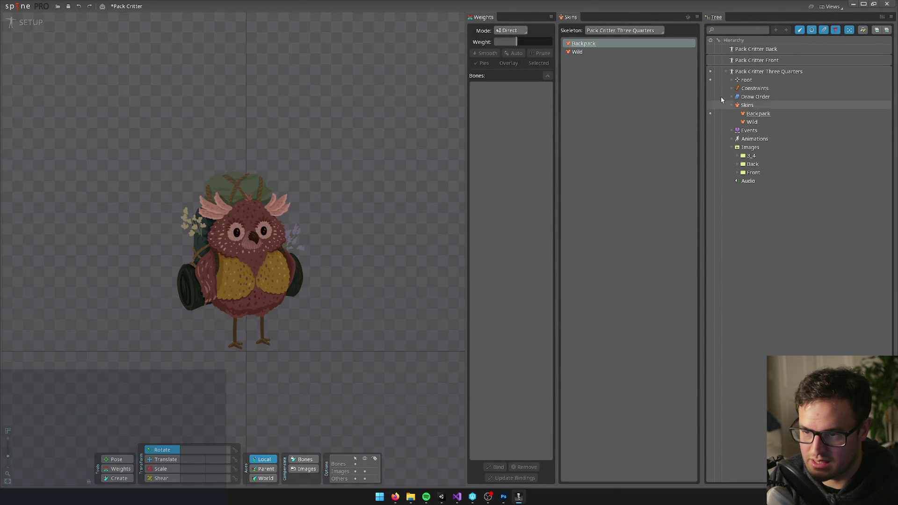
Switch to the Pack Critter Front skeleton, save, and undo an accidental right-ear change
left_click(721, 60)
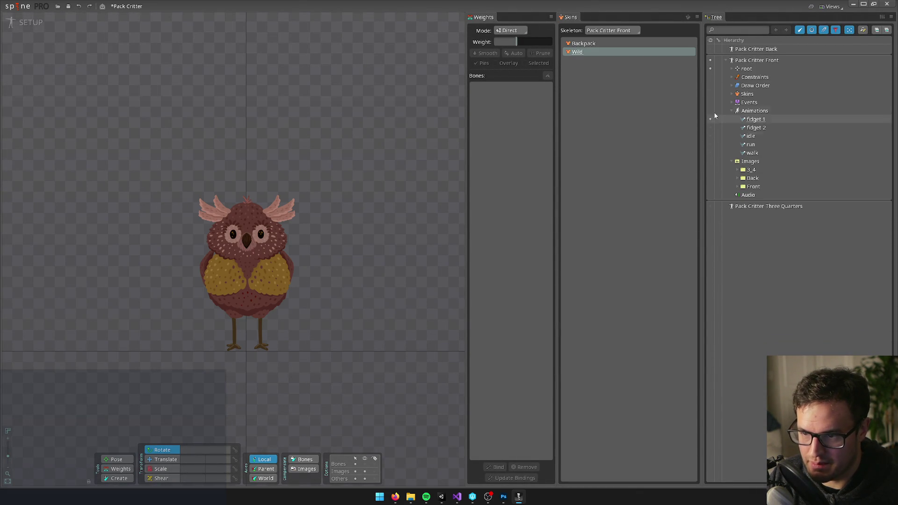
scroll(284, 206, "up", 2)
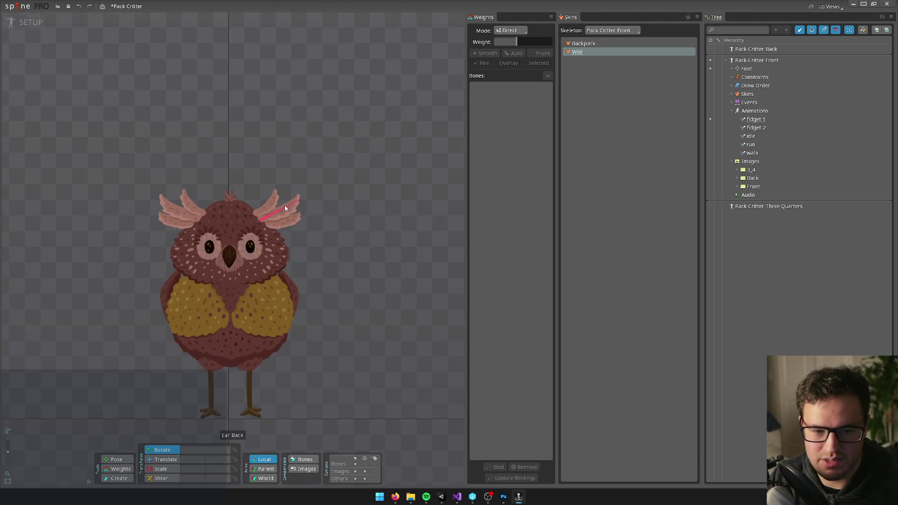
key("ctrl+s")
left_click(268, 161)
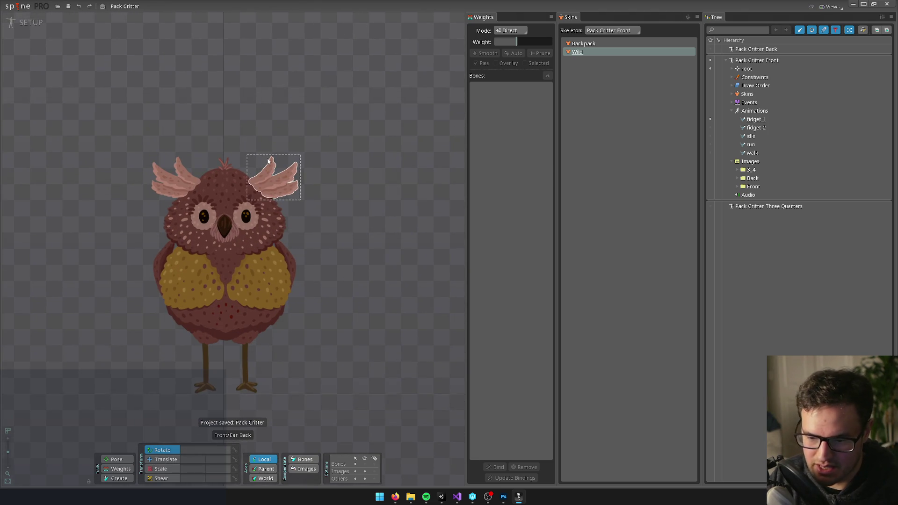
key("ctrl+z")
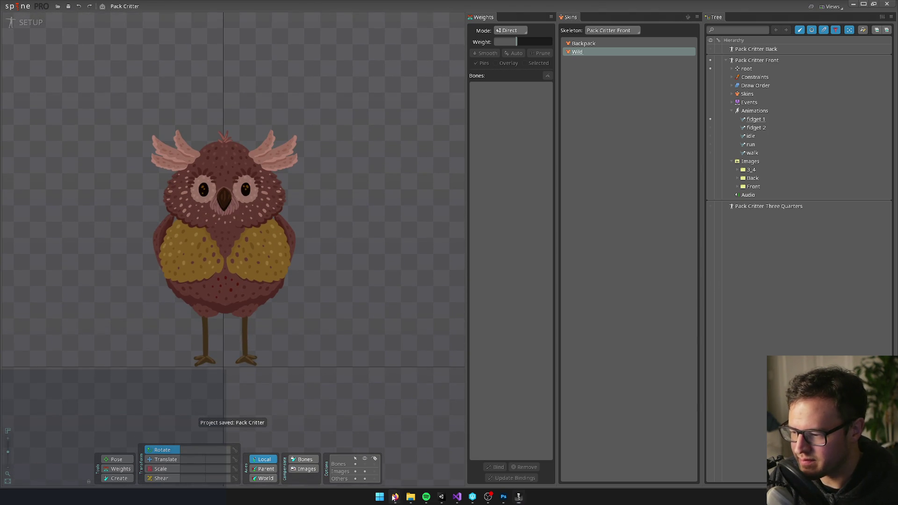
Bring the Trello board window forward from the taskbar
mouse_move(394, 498)
left_click(433, 461)
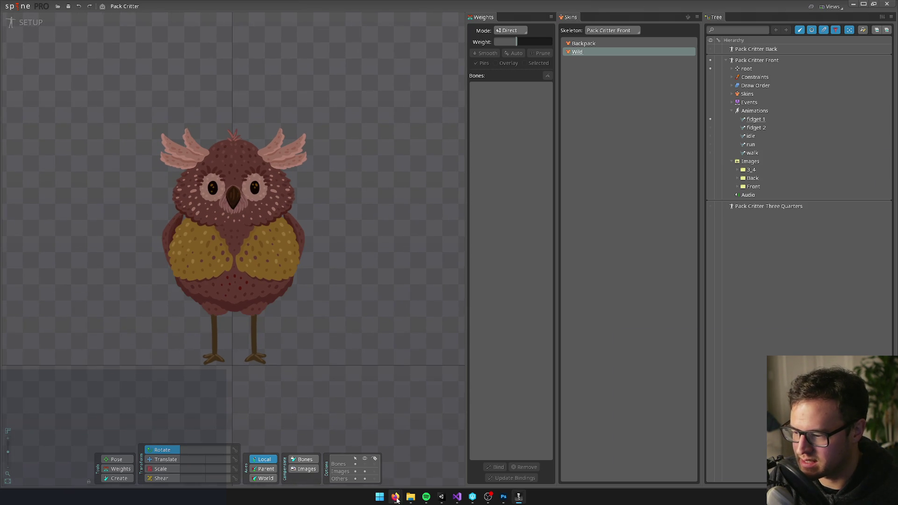
mouse_move(441, 499)
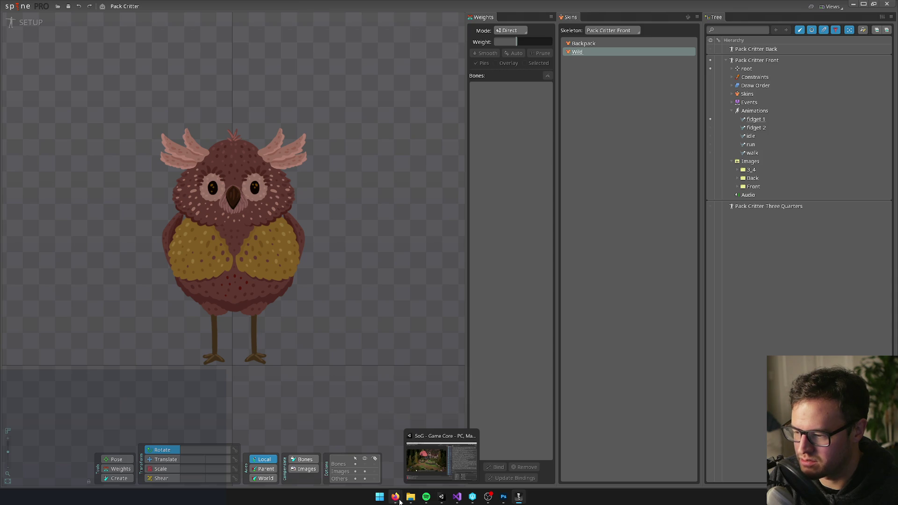
mouse_move(395, 496)
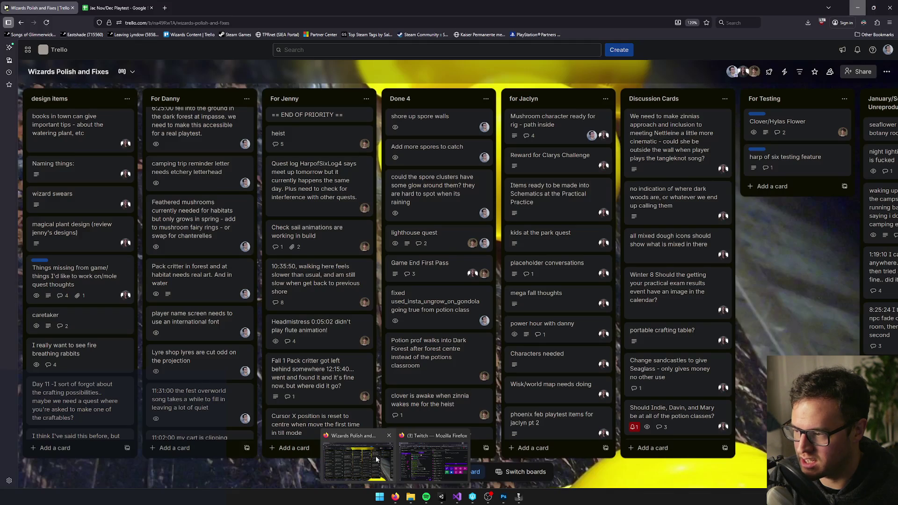
left_click(375, 456)
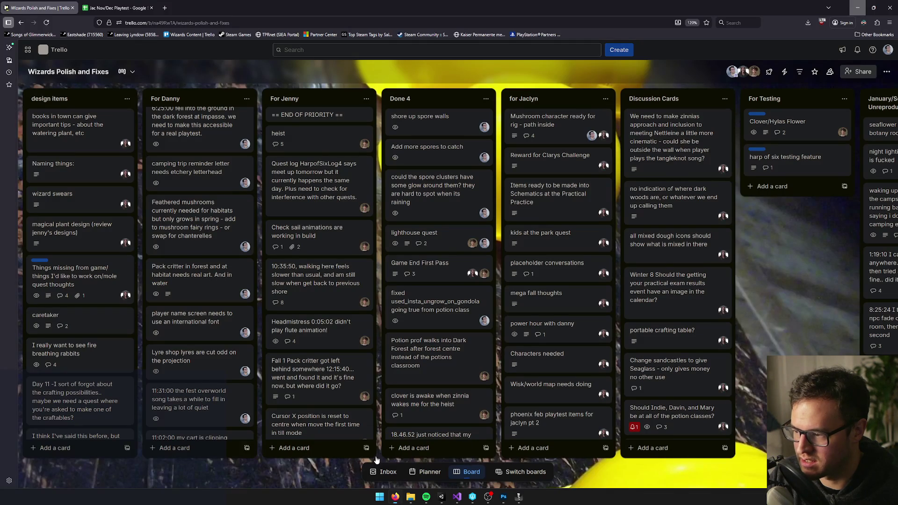
Add the card 'implement wild pack critter spine animations' below interior luts and open it
scroll(290, 337, "up", 5)
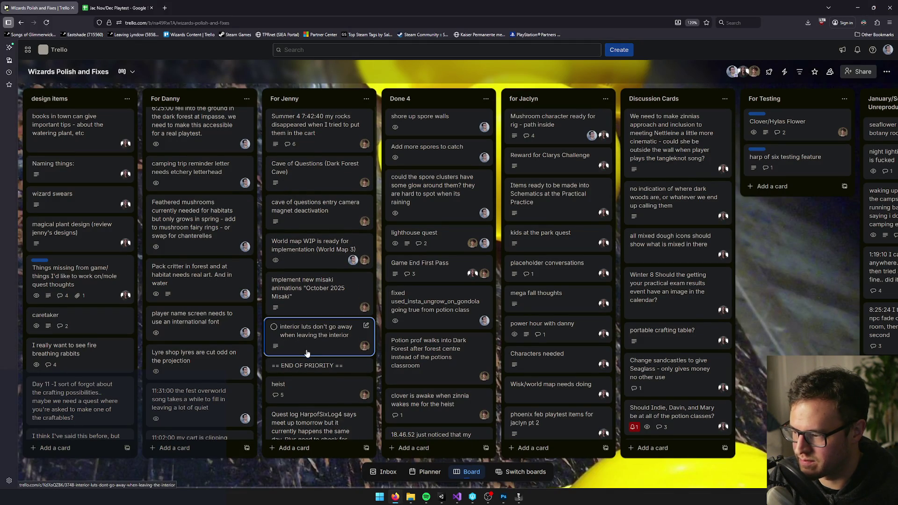
left_click(318, 355)
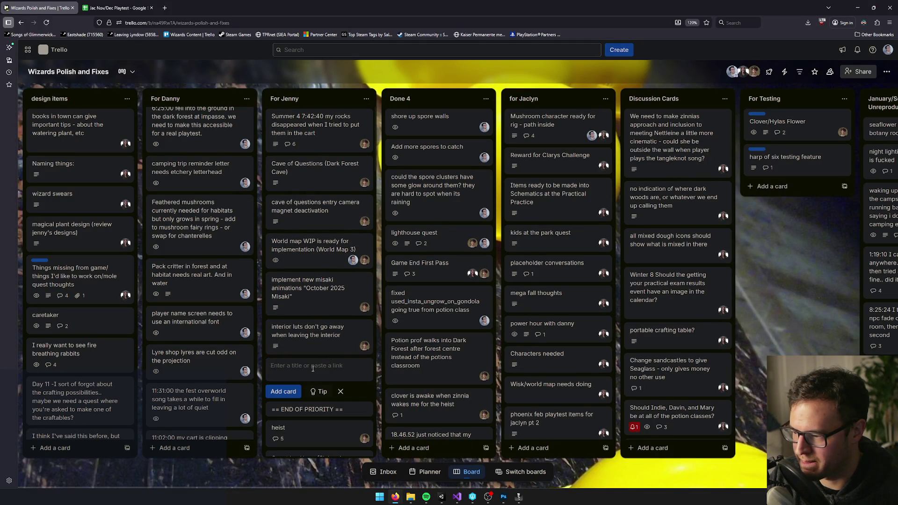
type("the wild packcr")
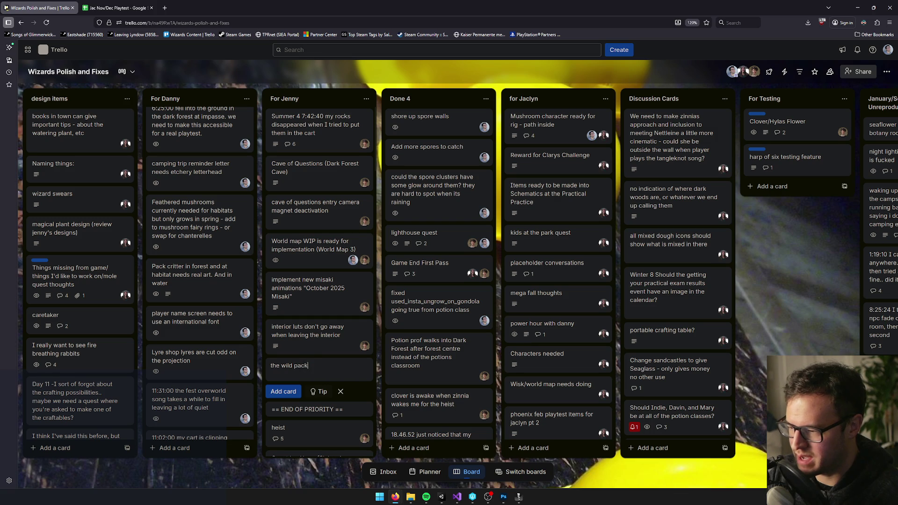
type("itter")
key("BackSpace")
key("BackSpace")
key("BackSpace")
type("implement wild ")
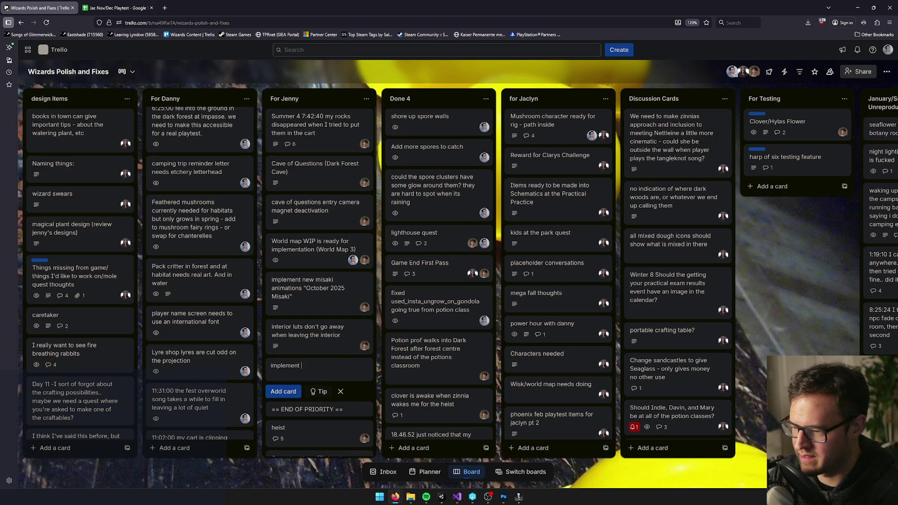
type("pack critter spine ")
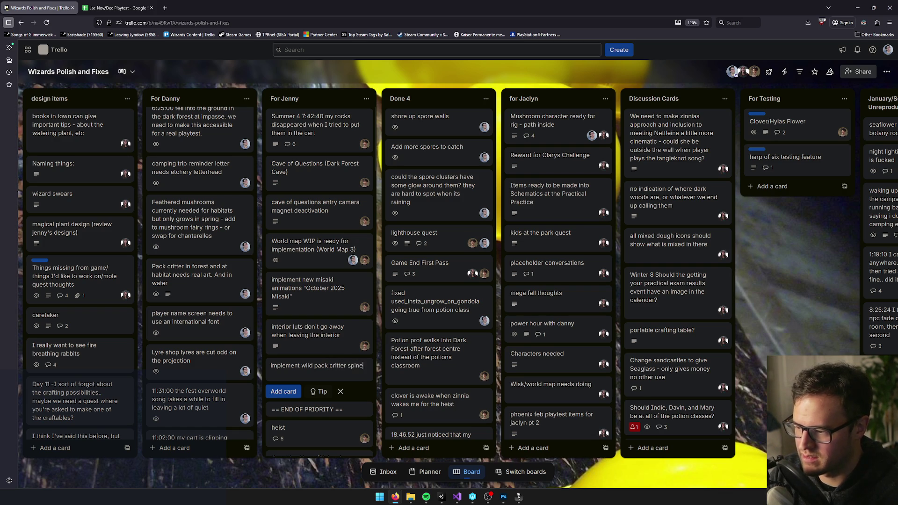
type("animations")
key("Return")
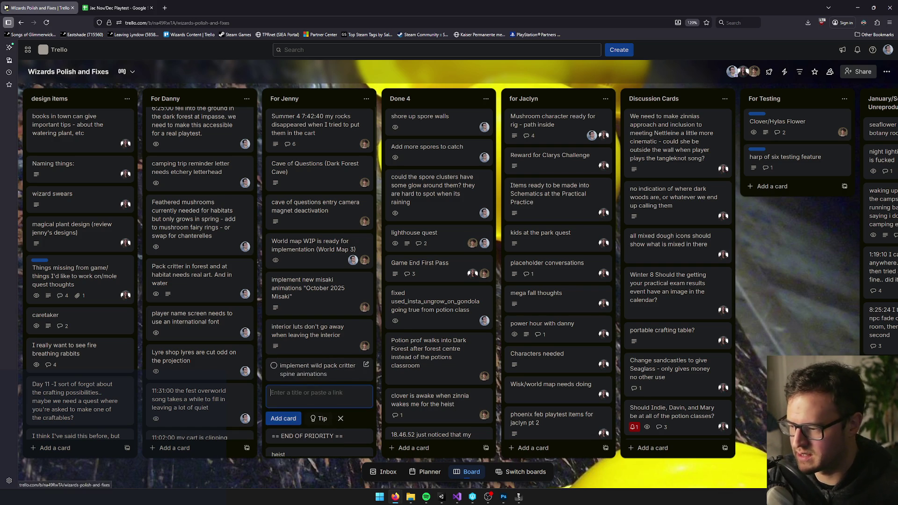
left_click(344, 373)
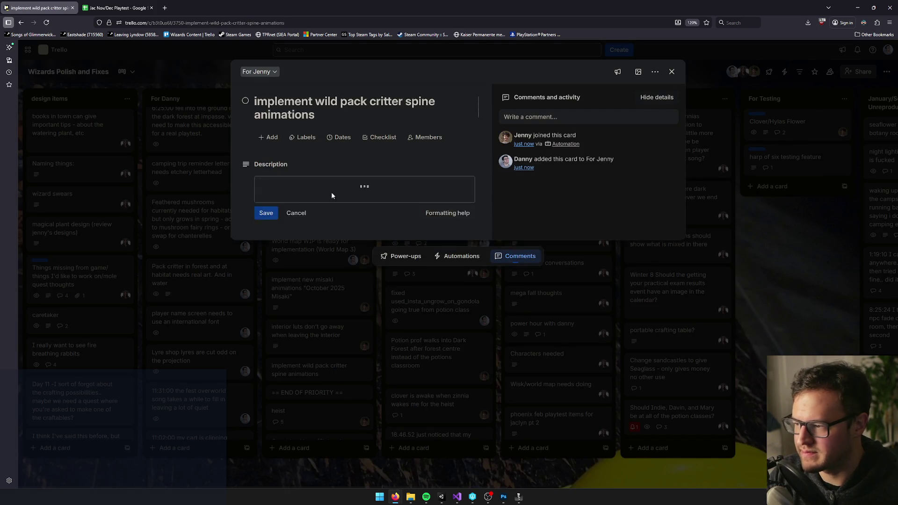
Write a card description asking to use the 3_4 rig on the new Wild skin
left_click(330, 187)
type("I'")
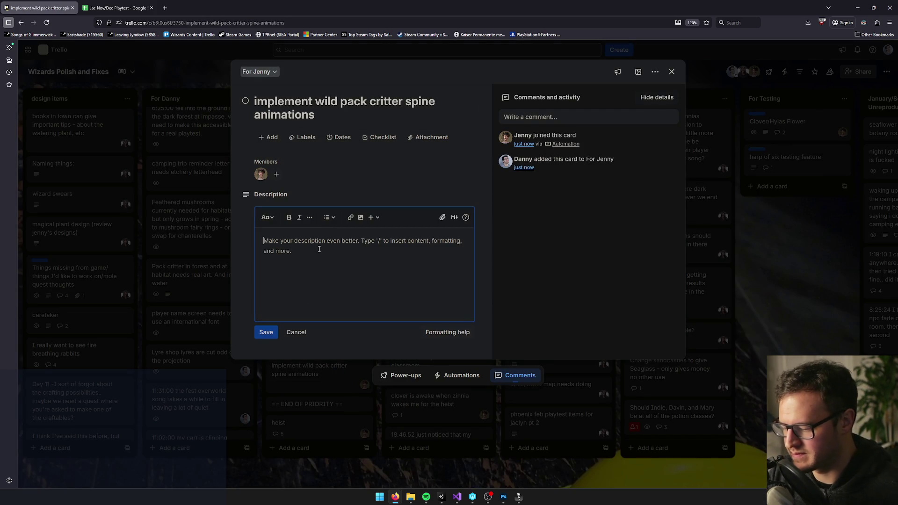
type("ve created a \"Wild\" skin on the pack critter spine animation. Could you use the 3_4 rig")
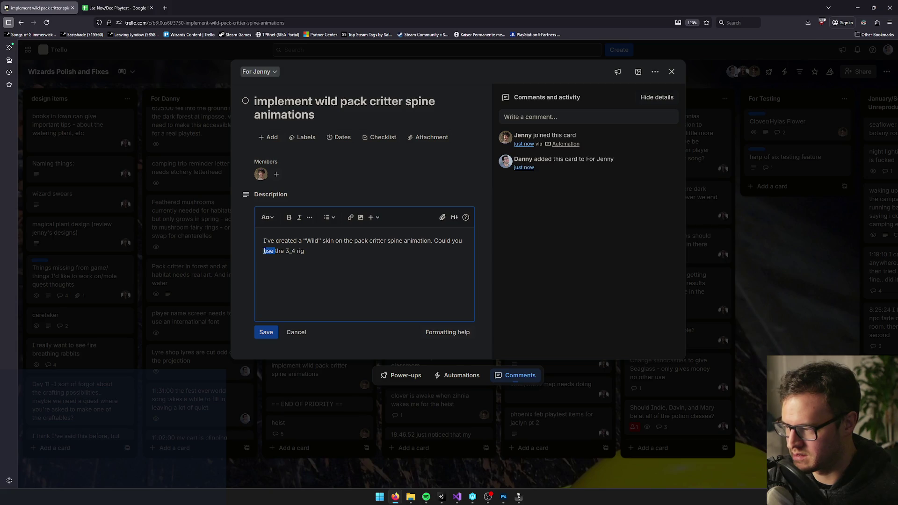
type("implement")
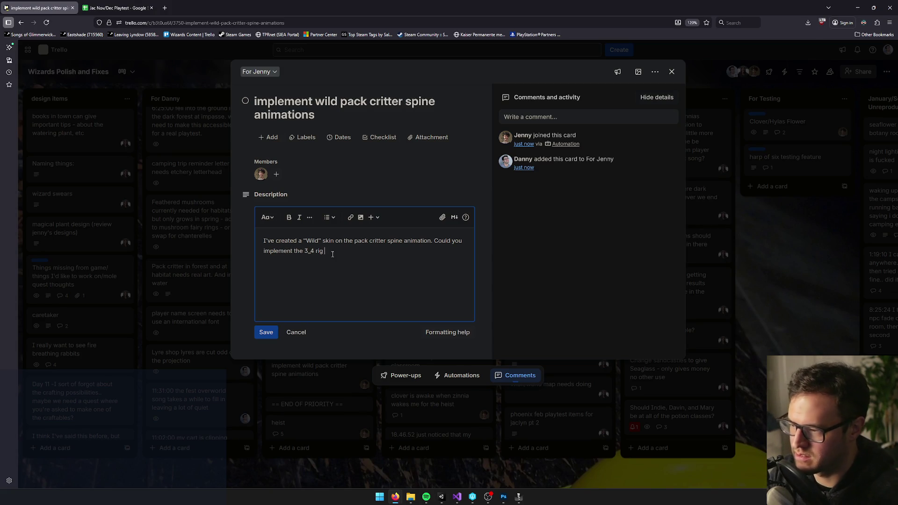
type("to the")
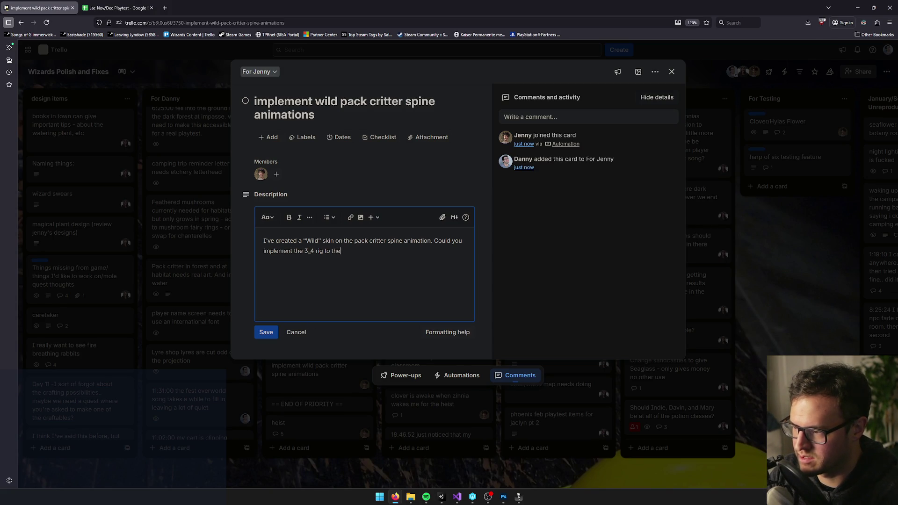
type("wild critter version of pack")
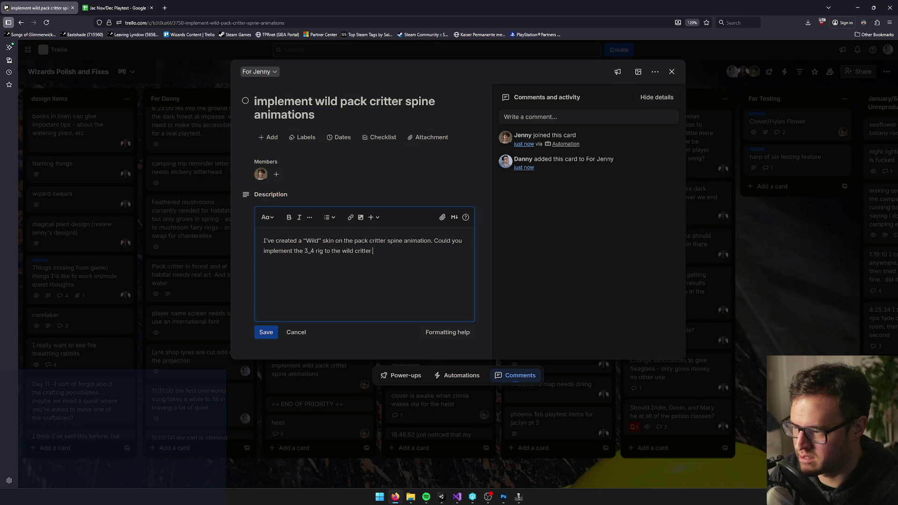
type("ter")
type("er? I")
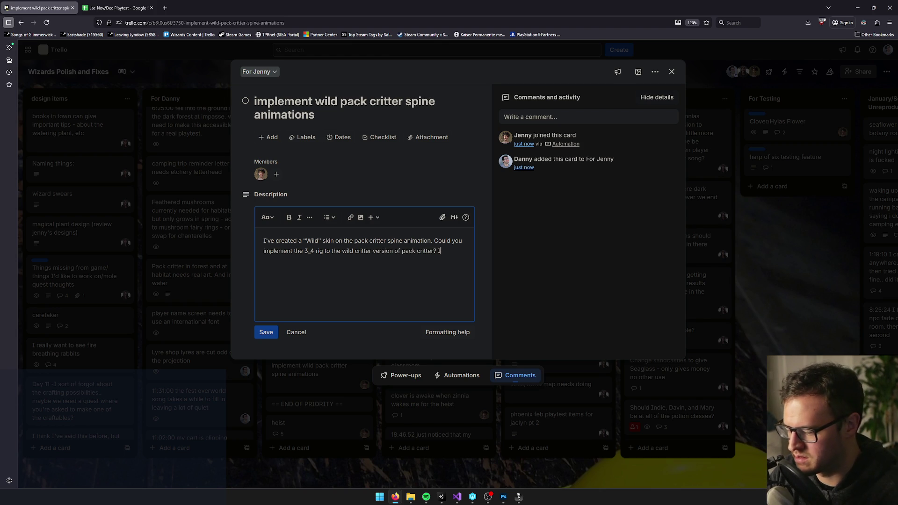
type("urrently l")
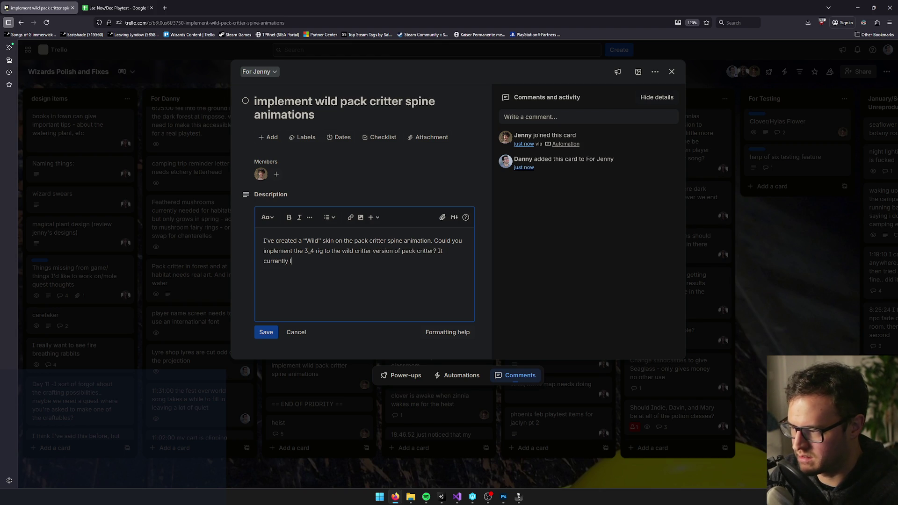
type("has p")
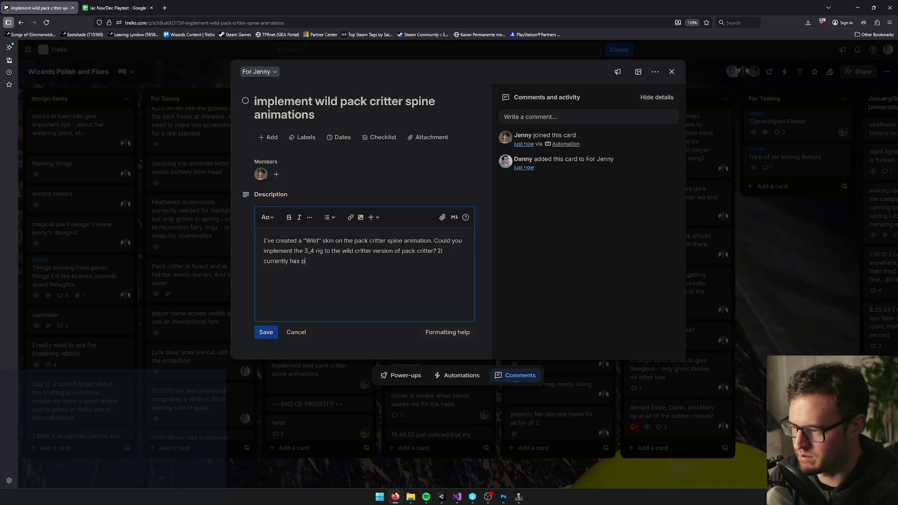
type(" fox")
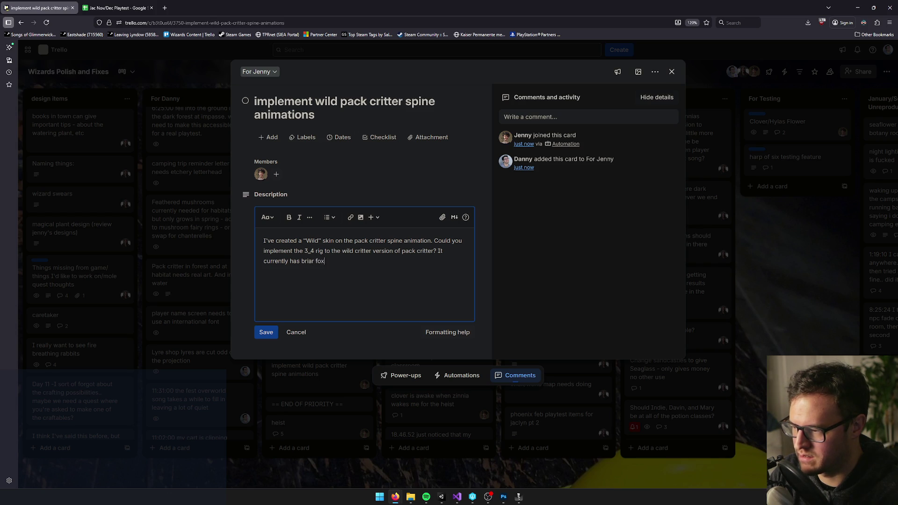
type("laceholder art")
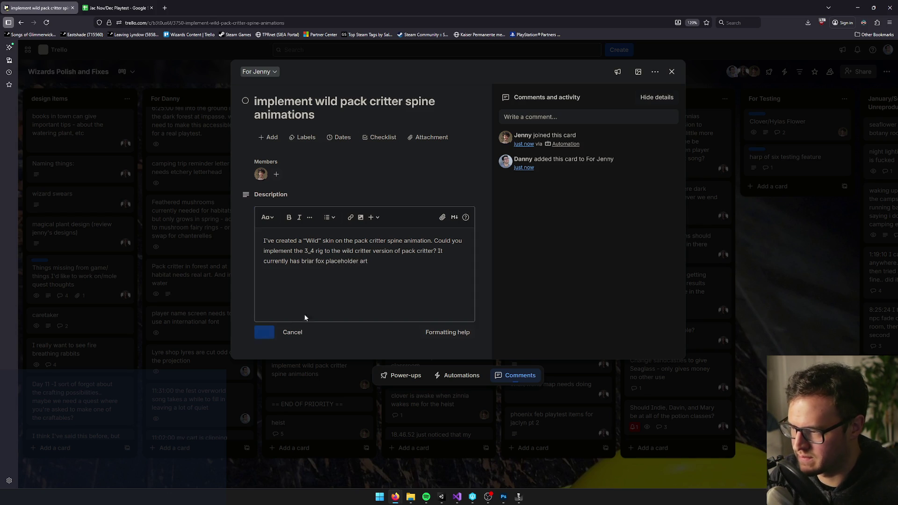
left_click(266, 332)
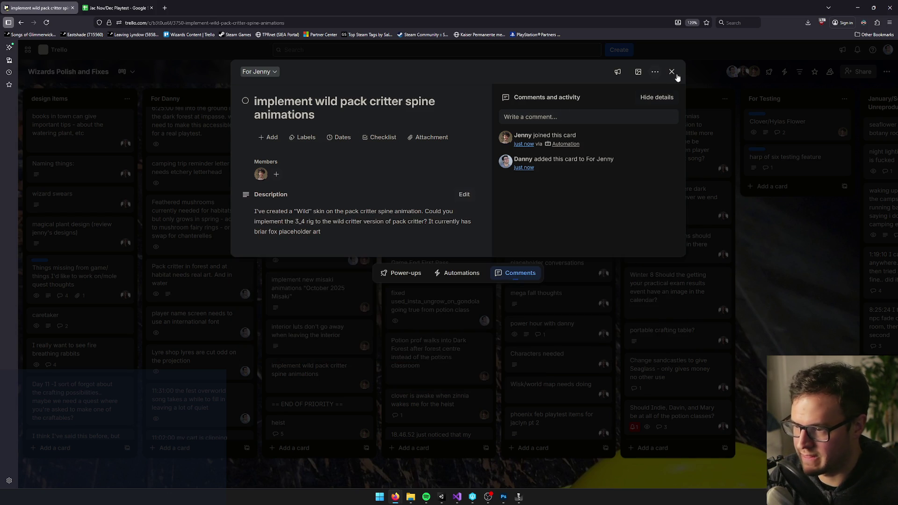
Close the card details and bring the Pack Critter Spine project forward
left_click(666, 74)
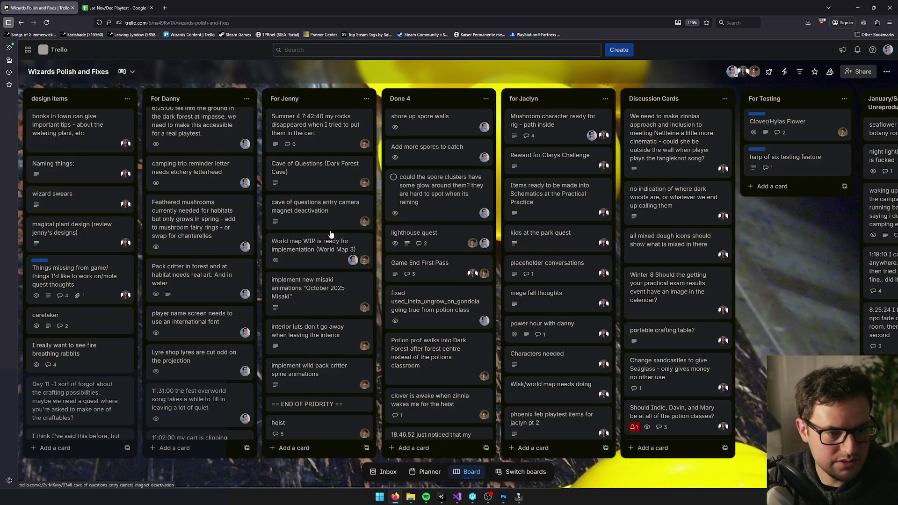
left_click(441, 497)
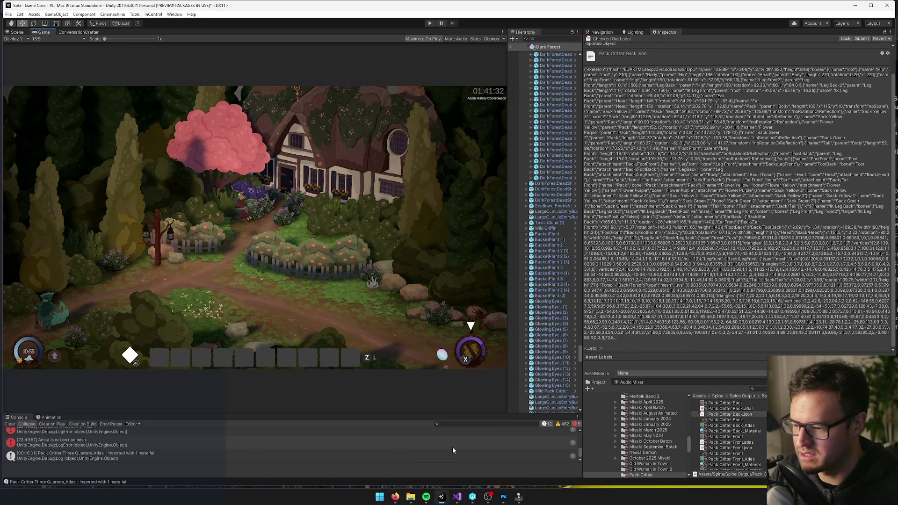
left_click(518, 498)
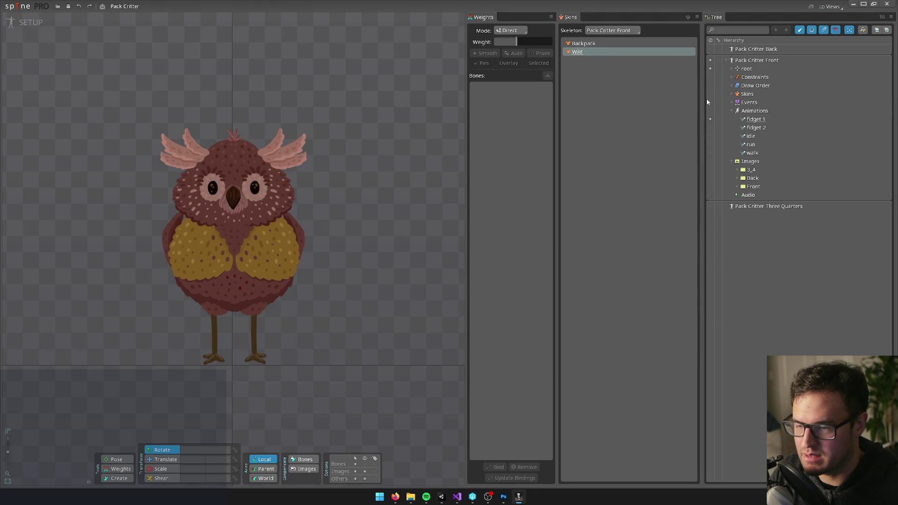
Save the Pack Critter project in Spine Pro and put Spine away, leaving Unity in front
mouse_move(444, 500)
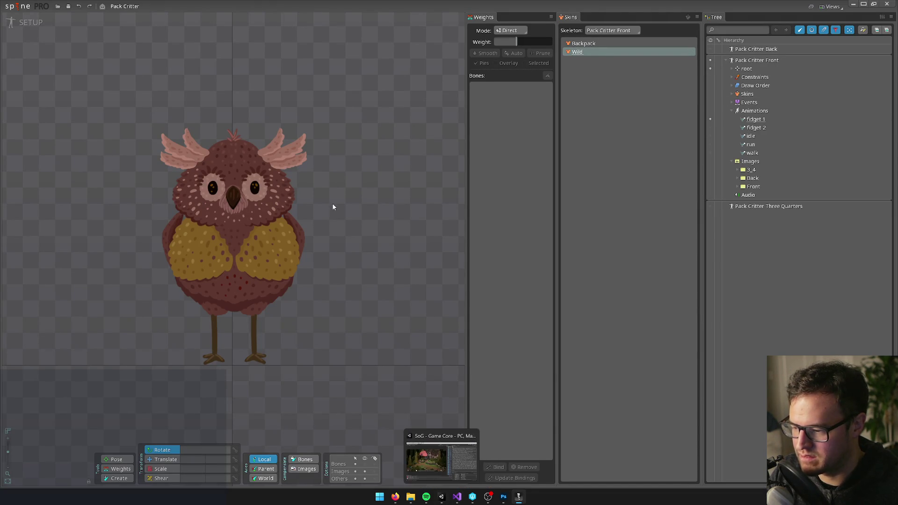
key("ctrl+s")
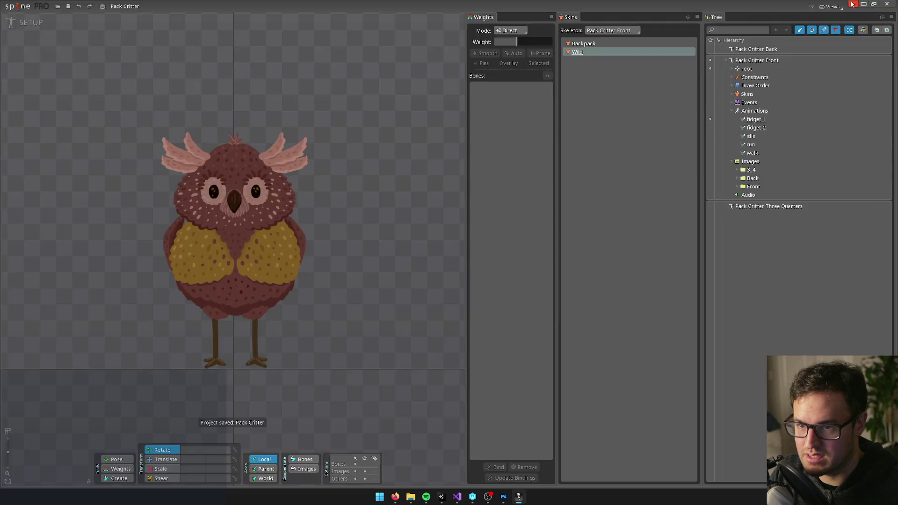
key("alt+Tab")
left_click(488, 497)
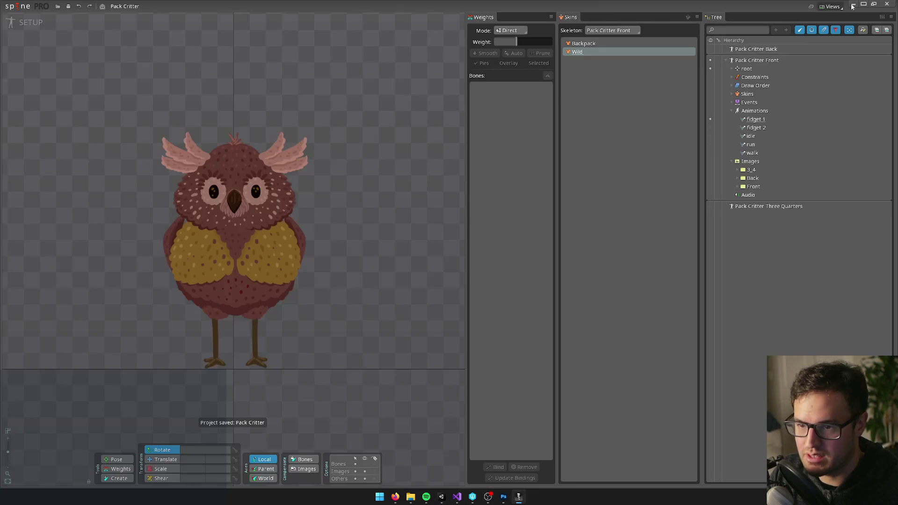
left_click(871, 4)
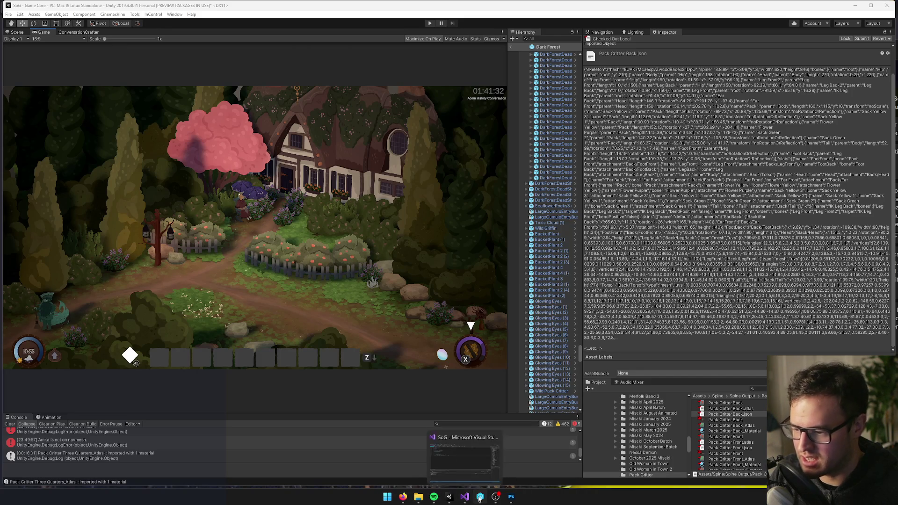
left_click(474, 496)
Submit the pending pack critter wild skin changelist 3945 in P4V
scroll(199, 131, "up", 20)
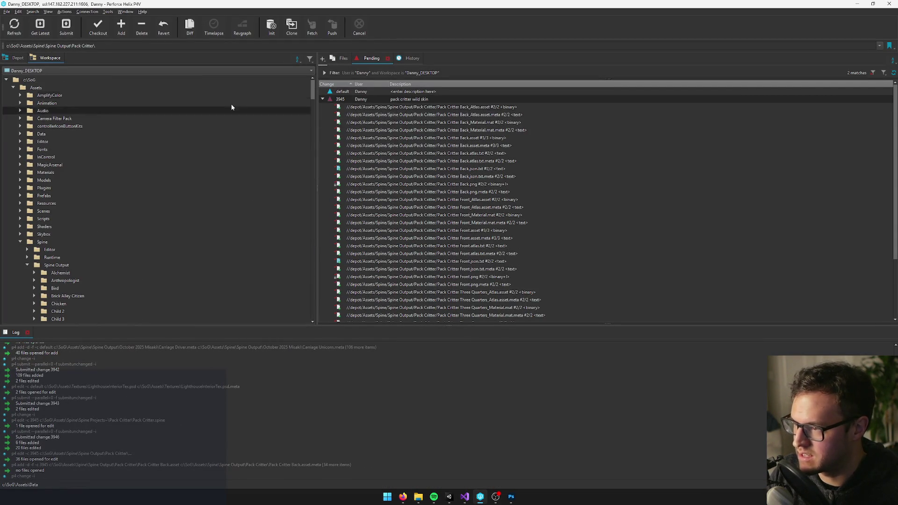
left_click(423, 99)
left_click(29, 80)
left_click(14, 26)
left_click(386, 115)
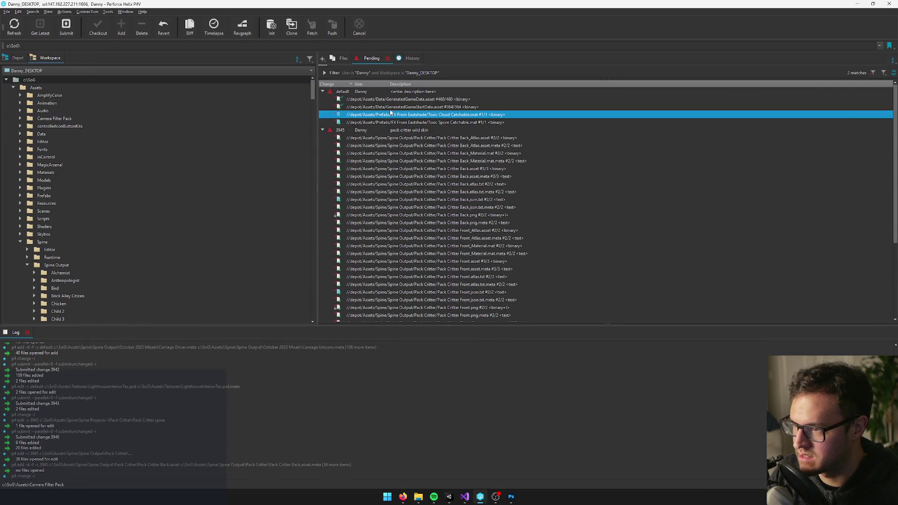
right_click(385, 130)
left_click(397, 136)
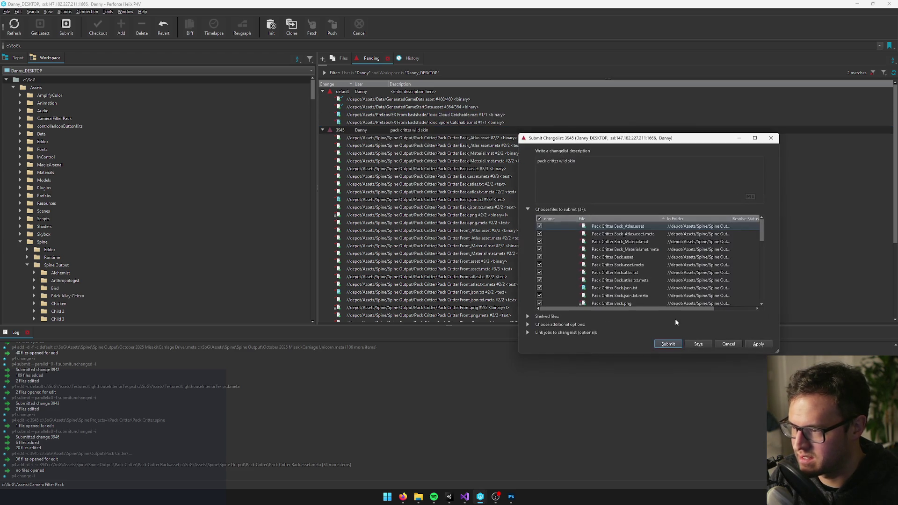
left_click(668, 344)
Save the Unity project from the File menu
key("alt+Tab")
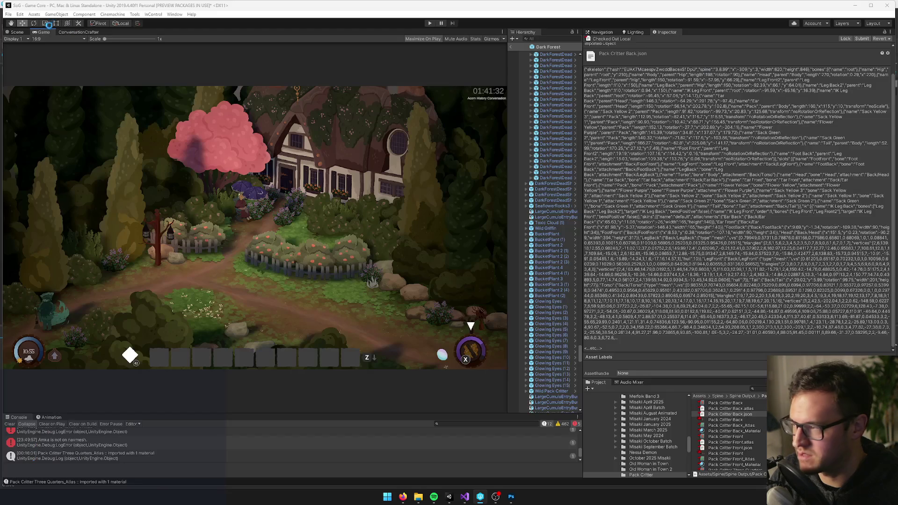
left_click(8, 14)
left_click(26, 75)
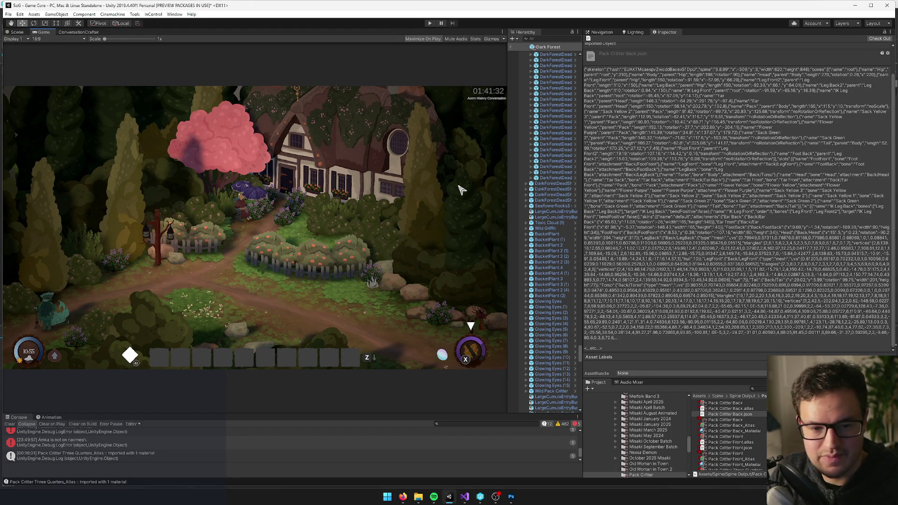
Submit the default changelist's four toxic cloud files with the description 'toxic cloud'
key("alt+Tab")
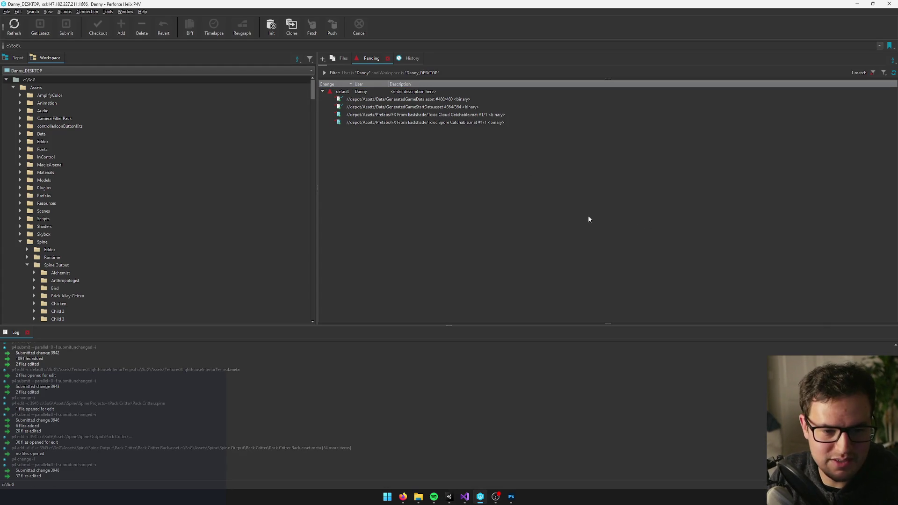
left_click(407, 92)
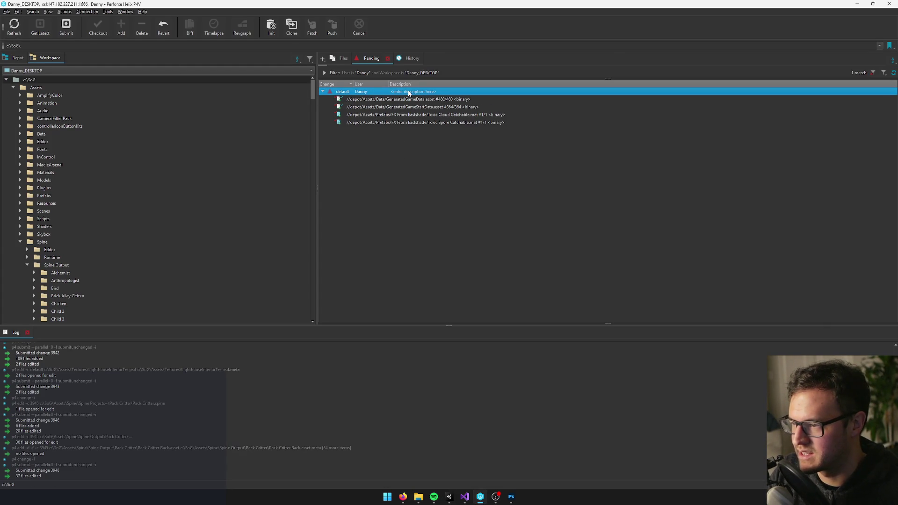
key("ctrl+s")
type("toxic cloud work")
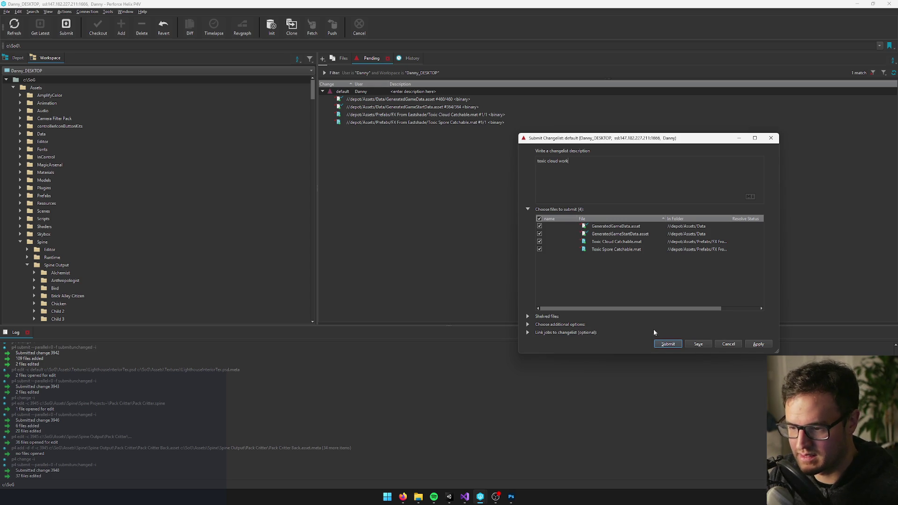
left_click(667, 344)
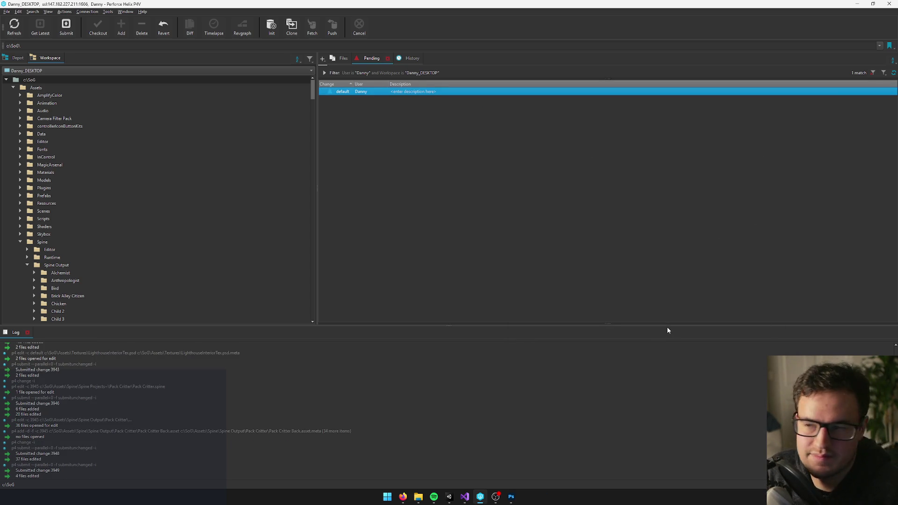
Bring the browser forward on the Jac Nov/Dec Playtest sheet
mouse_move(402, 496)
mouse_move(426, 452)
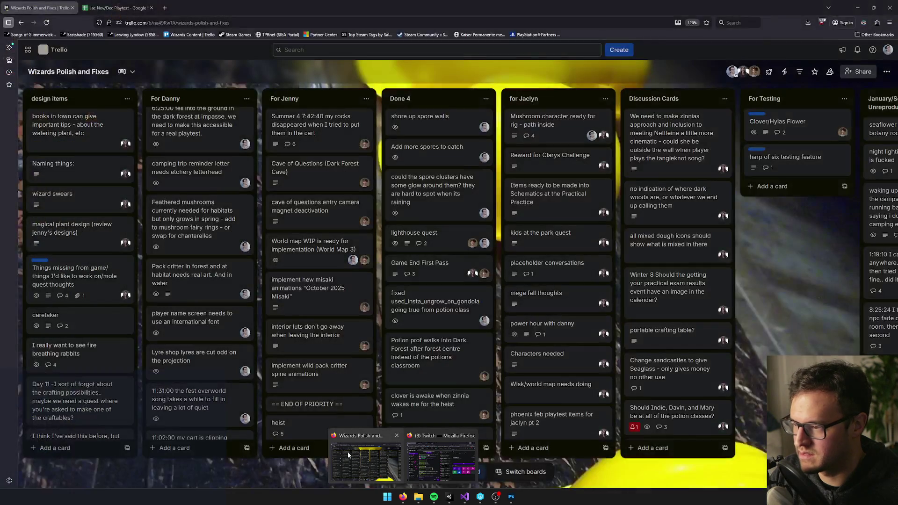
left_click(347, 452)
left_click(112, 5)
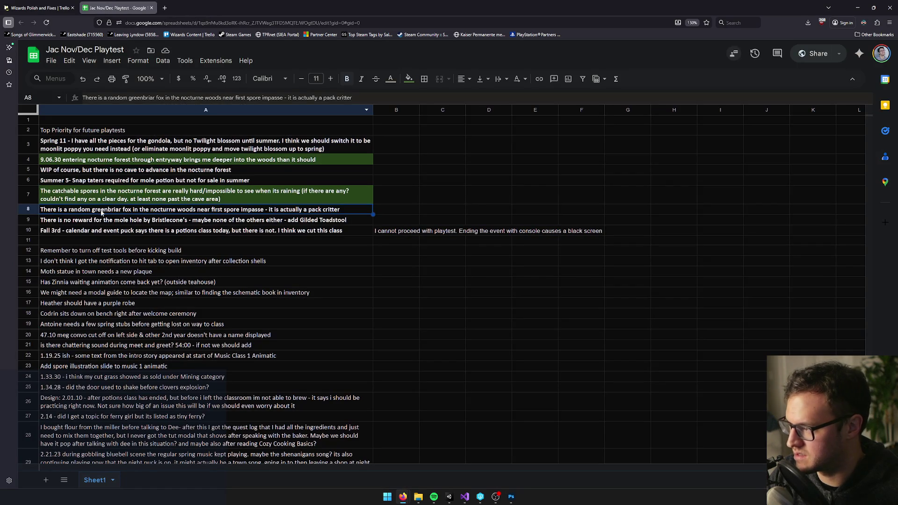
Read the notes in rows 8 and 9 and the Summer 5 snap taters note, then minimize the browser
left_click(87, 220)
left_click(73, 213)
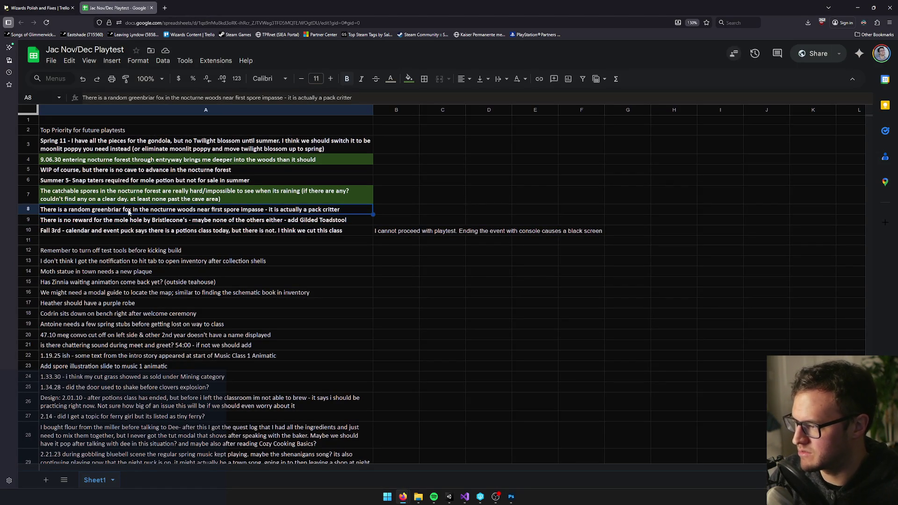
left_click(148, 218)
left_click(153, 212)
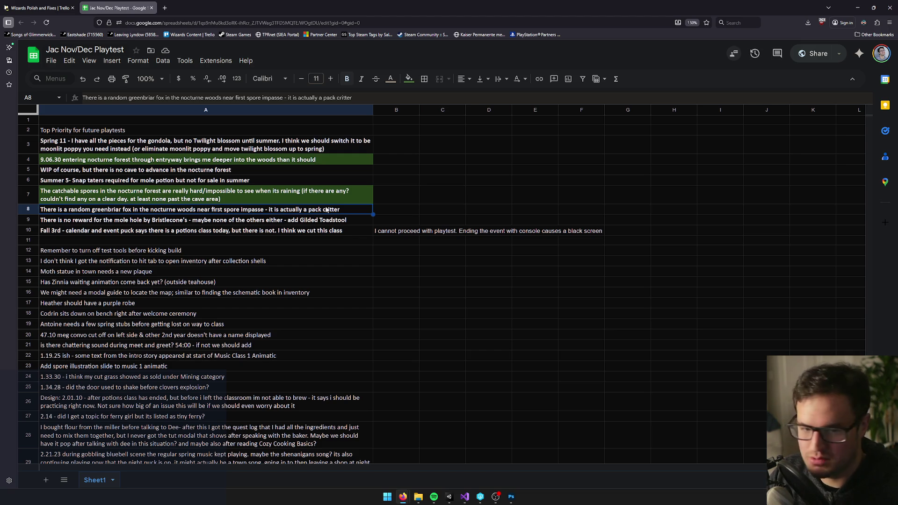
left_click(105, 181)
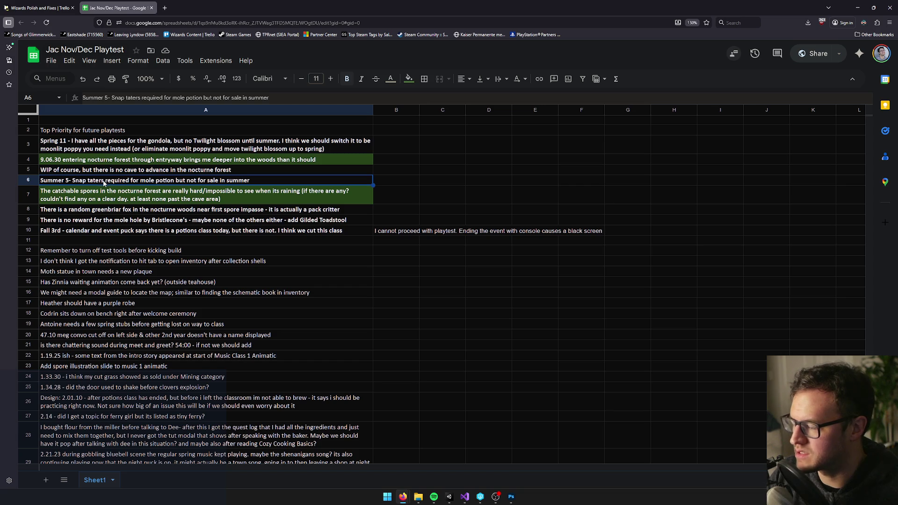
left_click(857, 7)
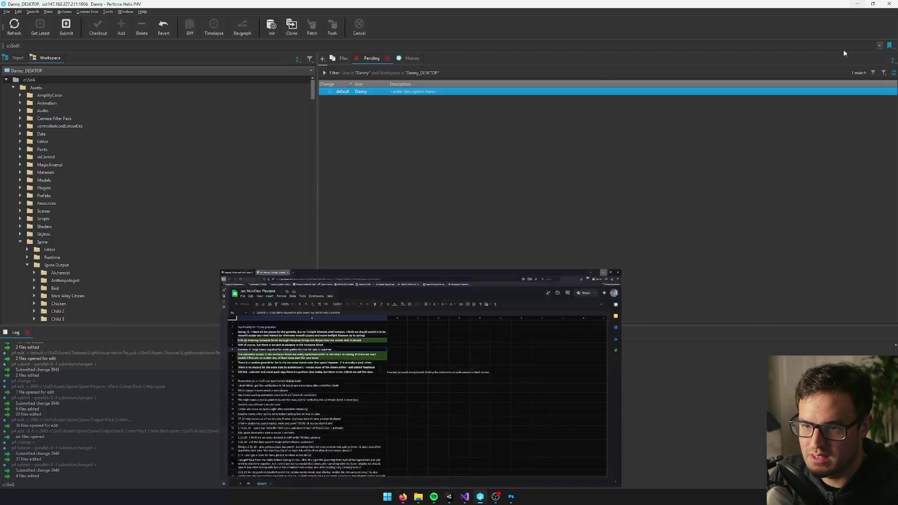
Open Kavita's NpcData asset from the Project window in Unity
left_click(448, 496)
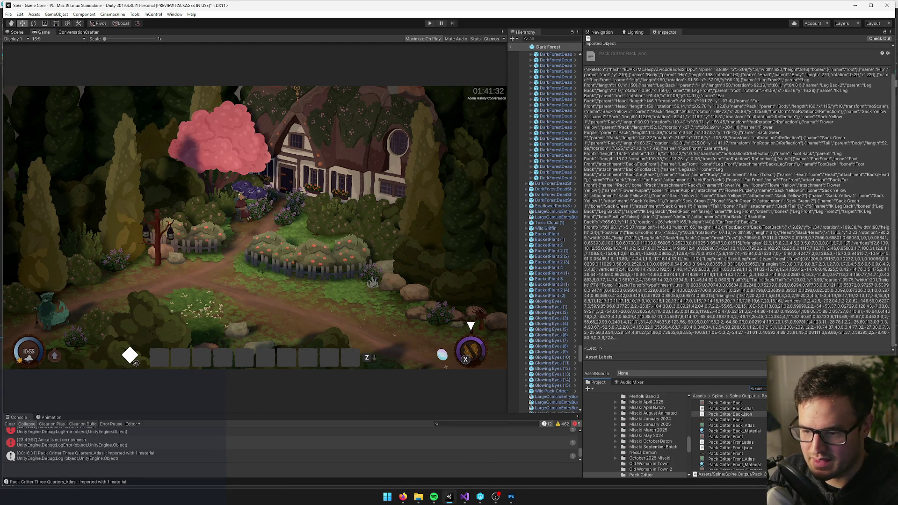
type("ta")
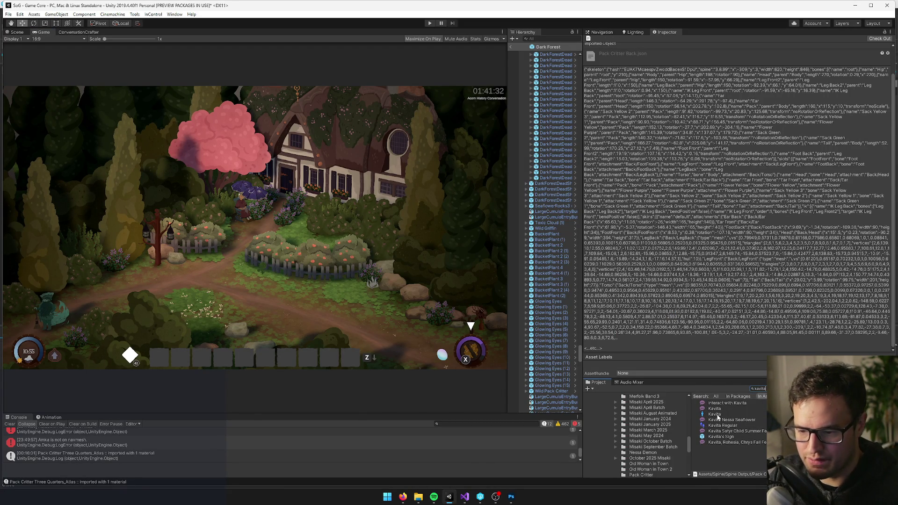
left_click(715, 414)
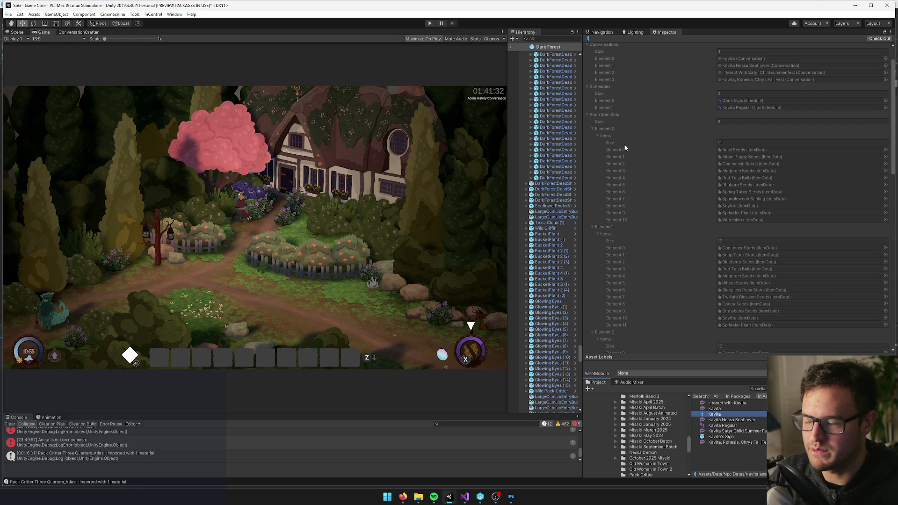
Ping the Snap Tater Starts seed in her shop item sets, then scroll back up
scroll(702, 153, "down", 3)
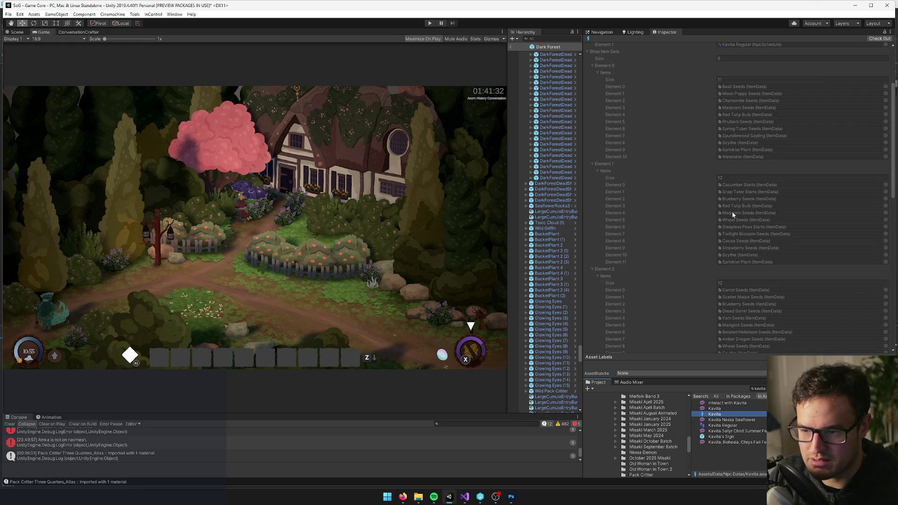
left_click(729, 191)
left_click(742, 191)
left_click(748, 191)
left_click(755, 190)
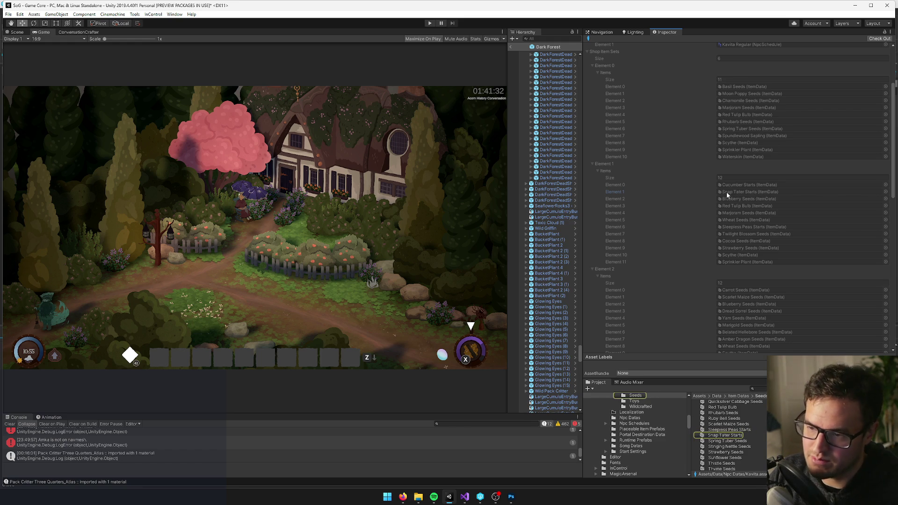
scroll(740, 192, "down", 3)
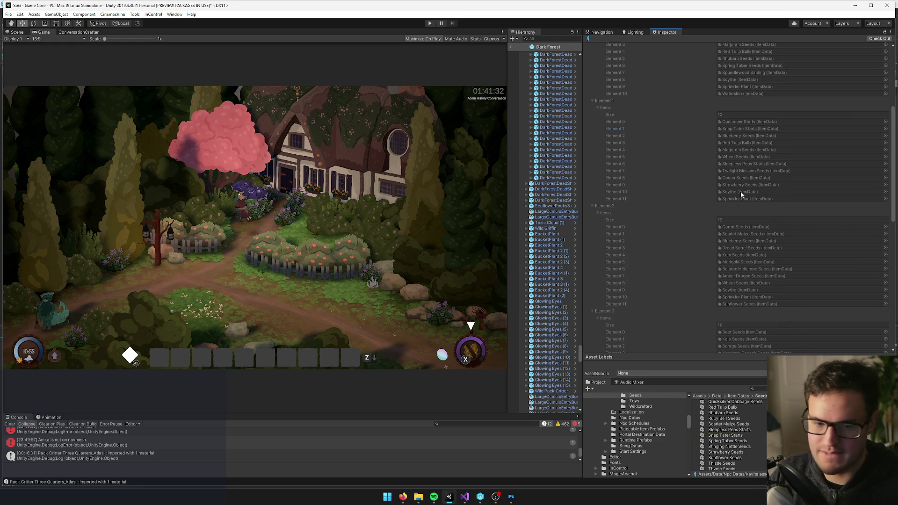
scroll(740, 192, "up", 7)
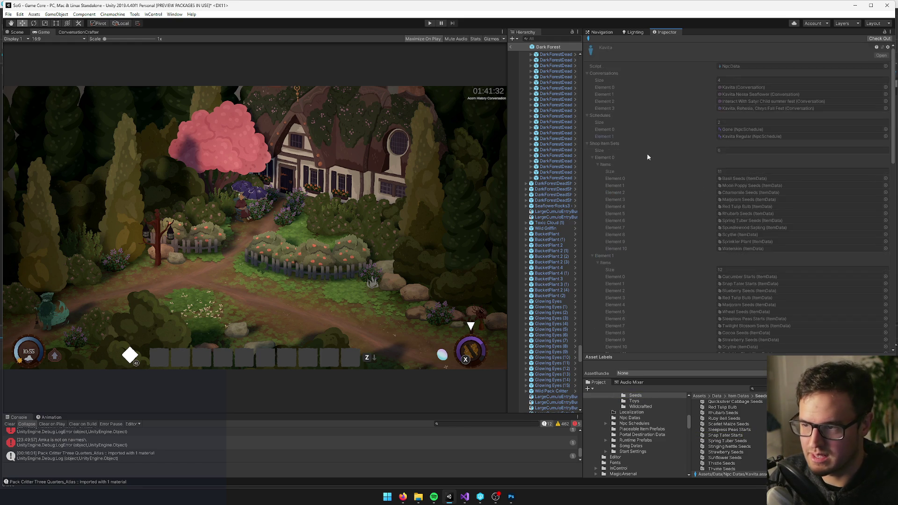
scroll(532, 69, "up", 5)
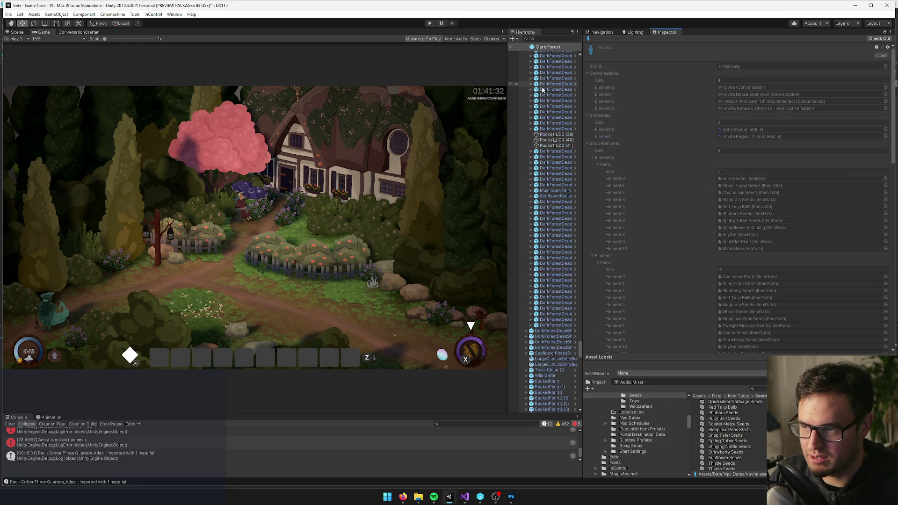
Set GameCore's Game Start Settings to 'Day 15 - 1st of Summer Anywhere'
left_click(511, 47)
left_click(544, 51)
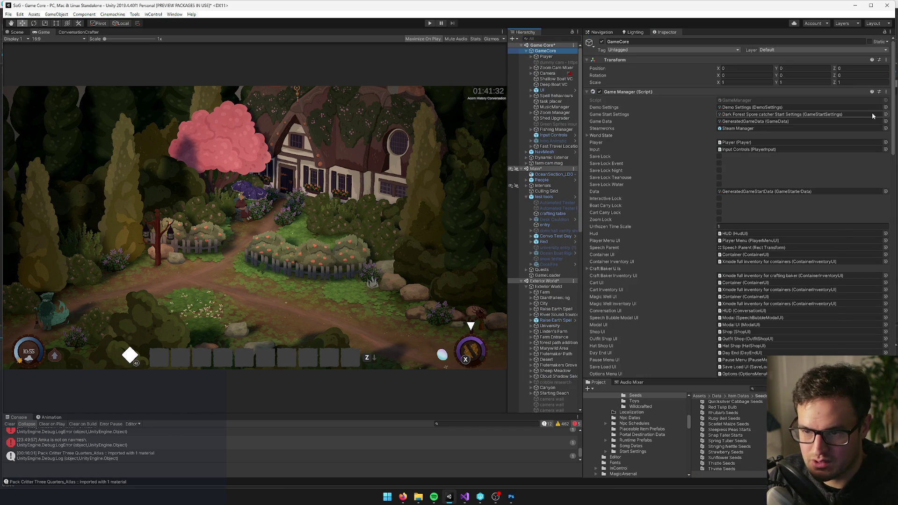
left_click(885, 115)
type("summer")
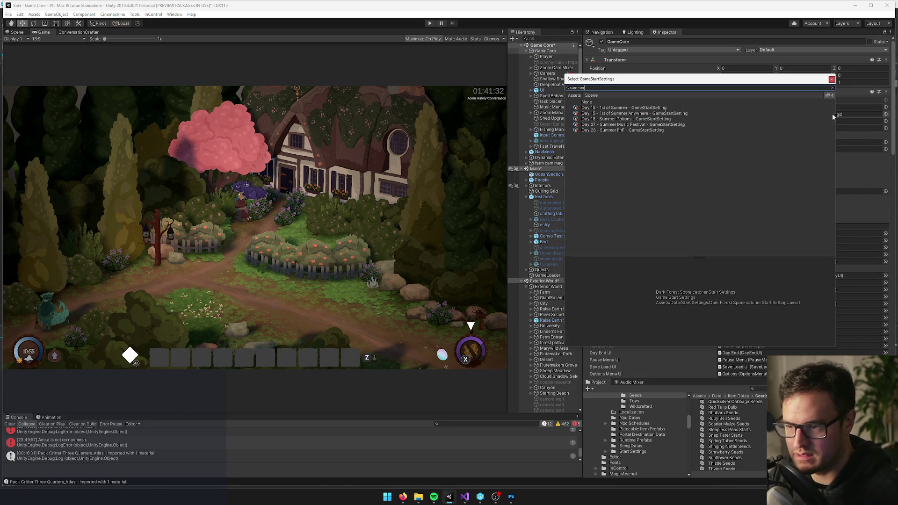
left_click(649, 108)
left_click(676, 114)
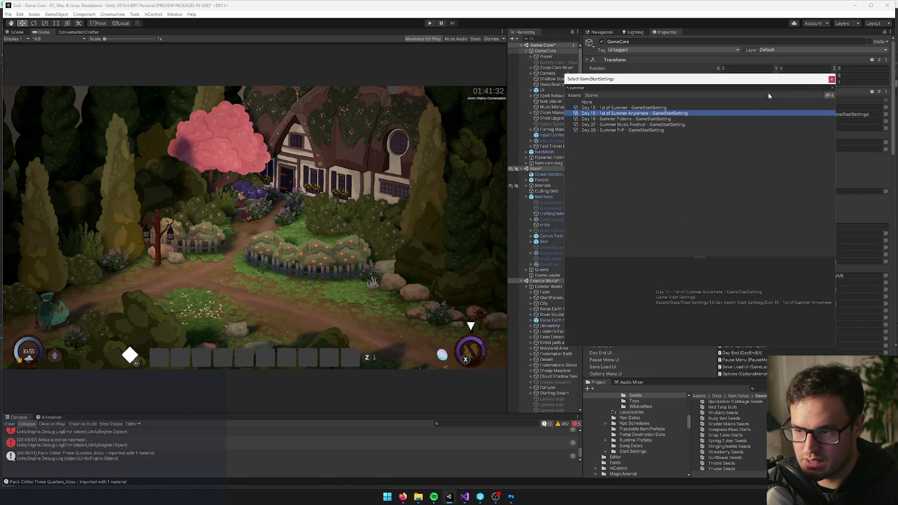
left_click(832, 79)
Move the Player to the village's circular plaza in Scene view and enter Play mode
left_click(545, 56)
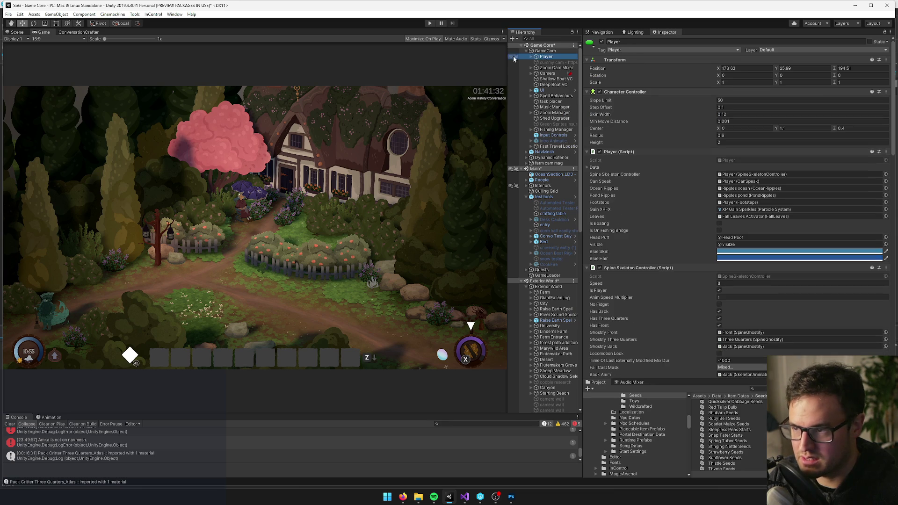
left_click(16, 32)
left_click(290, 146)
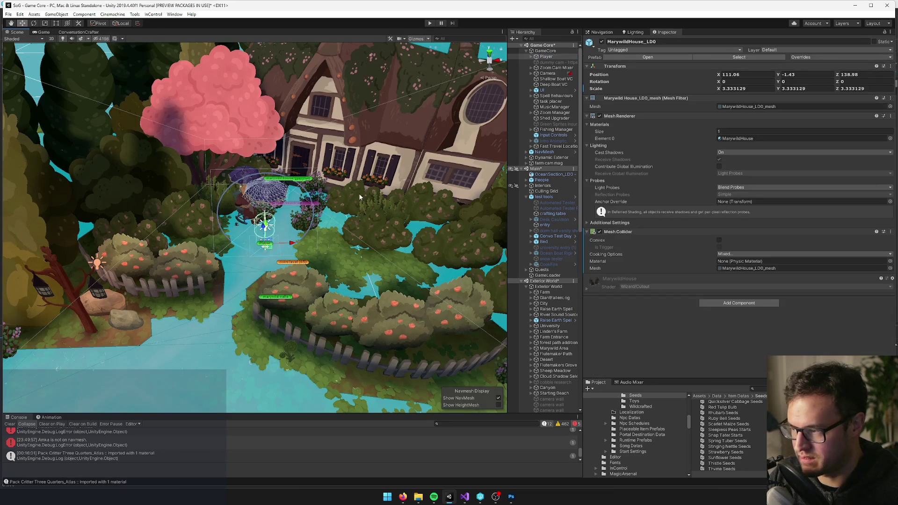
key("f")
scroll(553, 55, "up", 8)
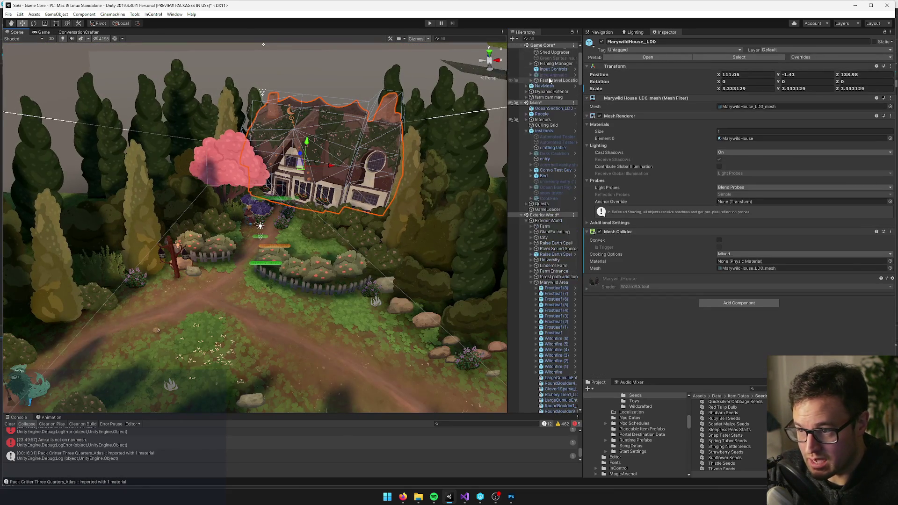
left_click(524, 56)
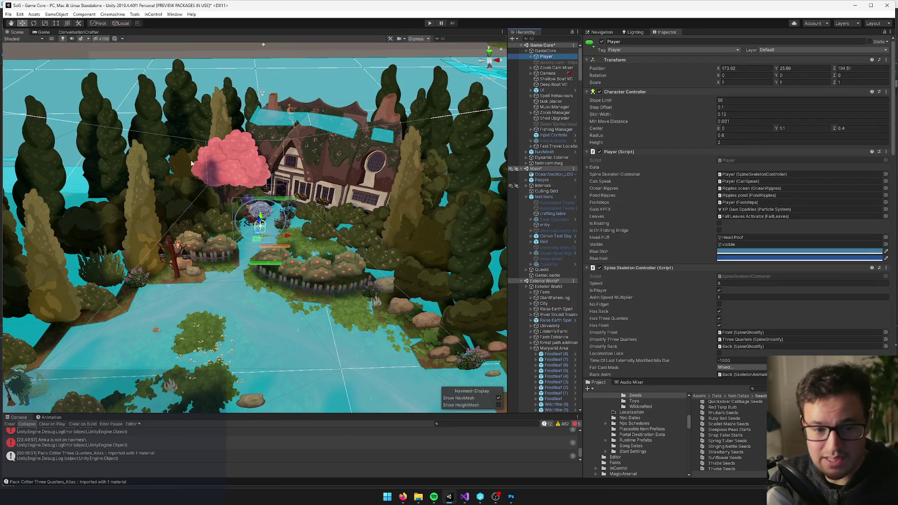
scroll(240, 191, "down", 4)
scroll(240, 192, "down", 6)
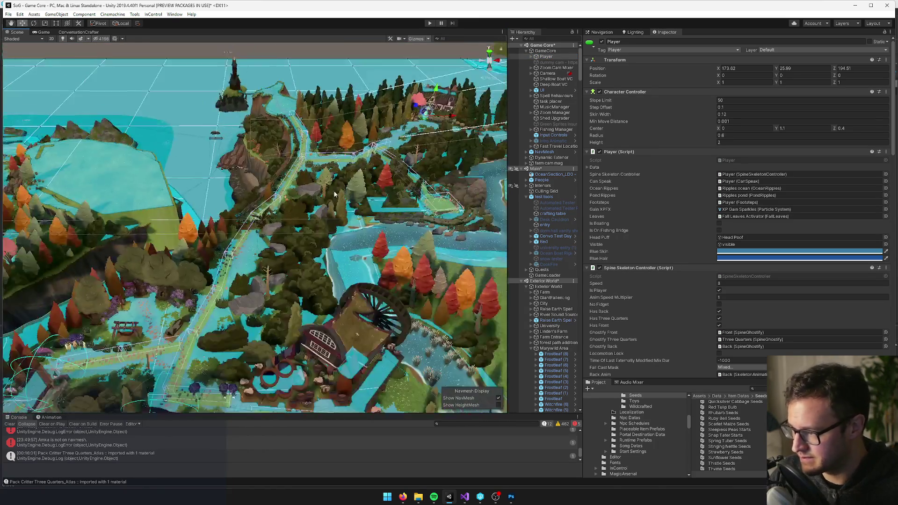
mouse_move(334, 193)
left_mouse_down()
mouse_move(417, 87)
mouse_move(350, 197)
mouse_move(232, 301)
left_mouse_up()
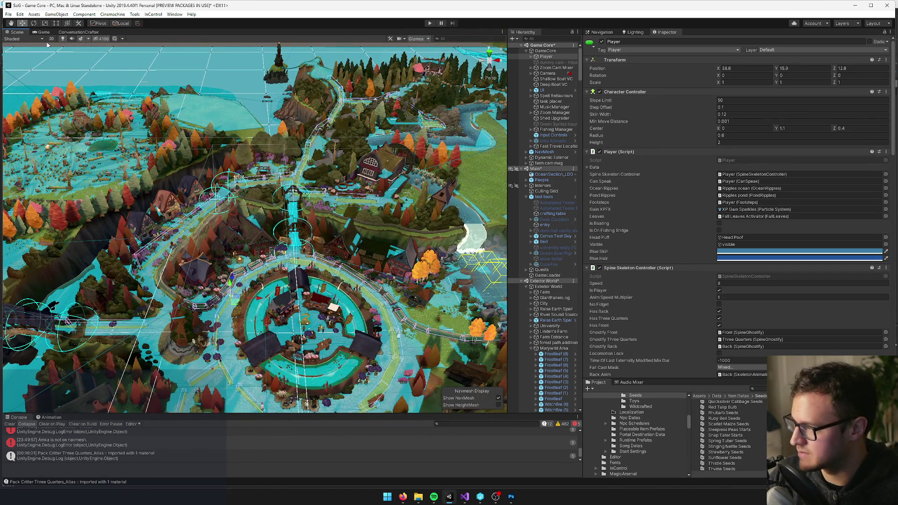
left_click(43, 31)
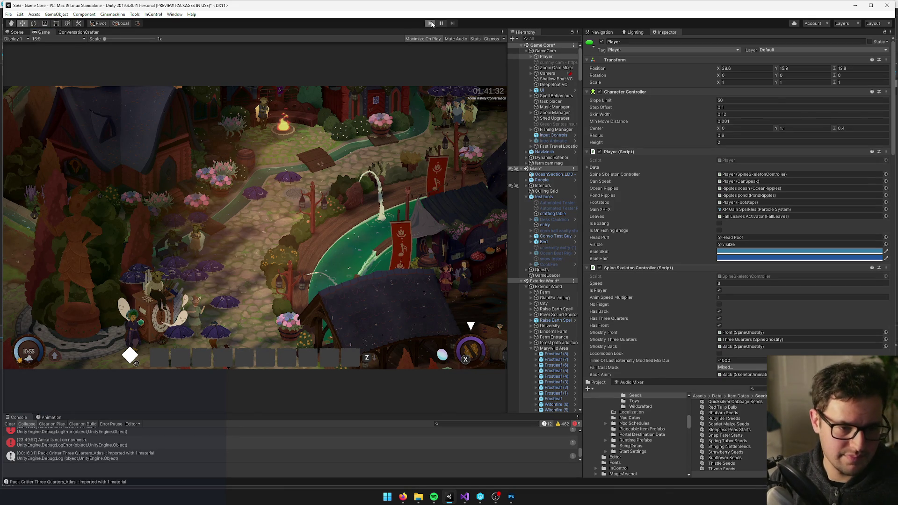
left_click(430, 24)
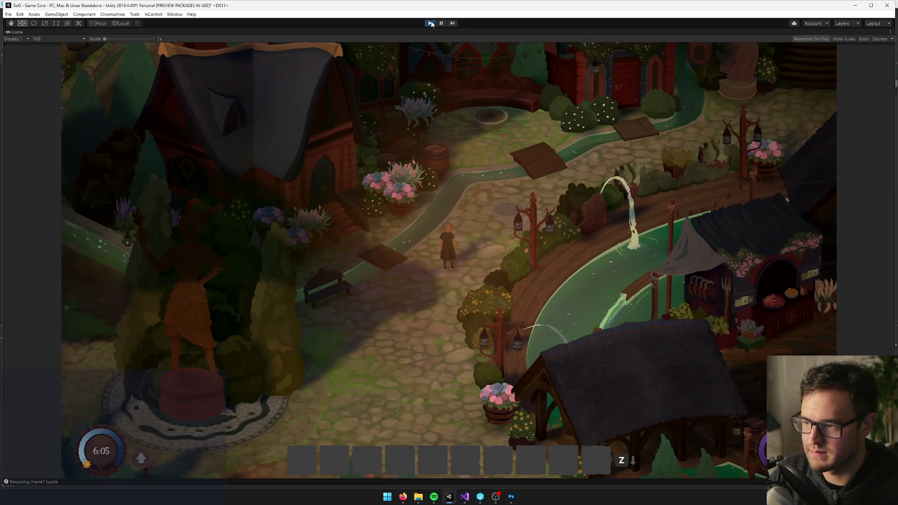
Walk the character toward the plaza and speed the game up with SetTimeScale 3
key("s")
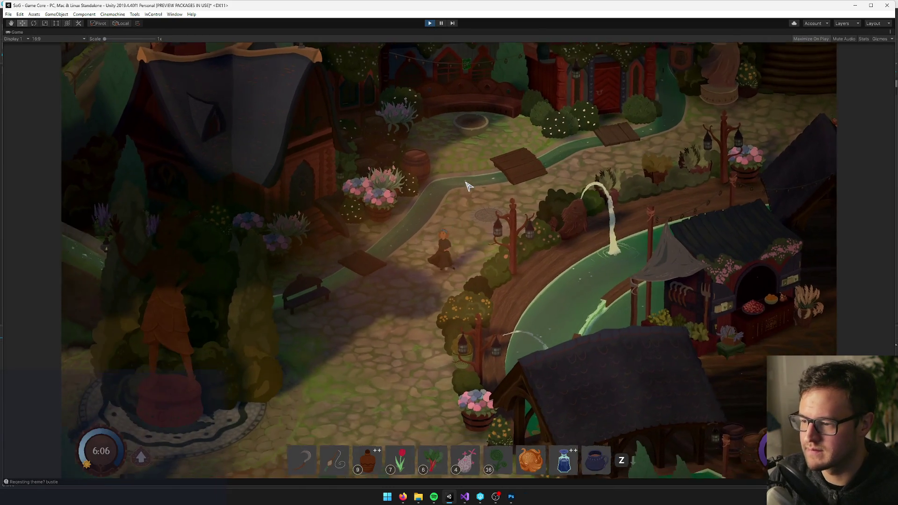
key("s")
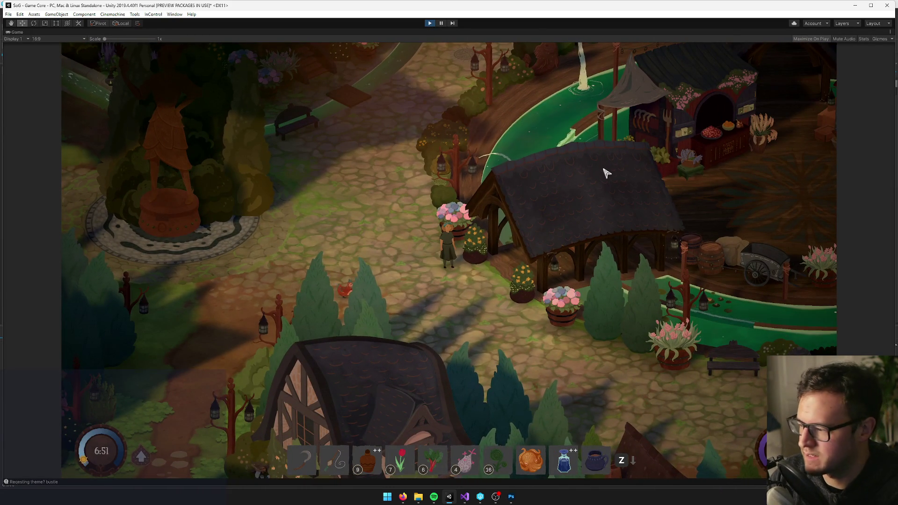
key("d")
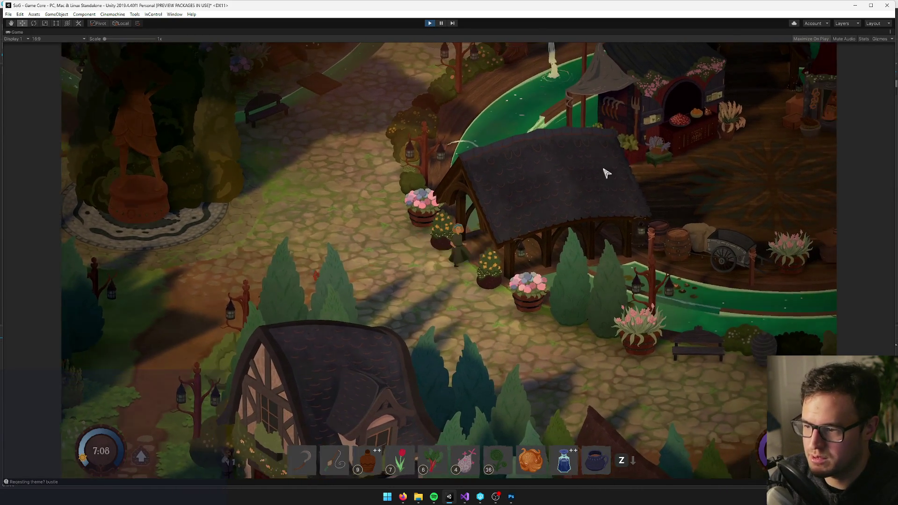
key("d")
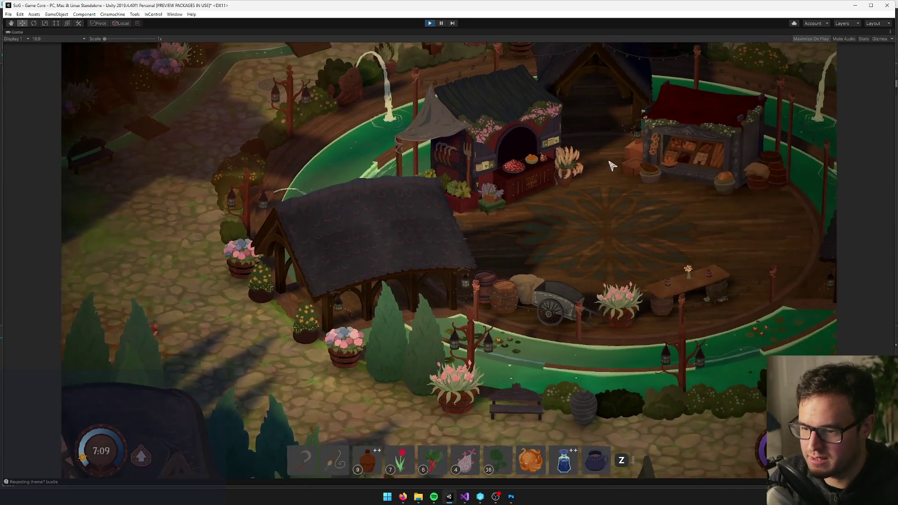
key("grave")
type("sett")
key("Tab")
type("3")
key("Return")
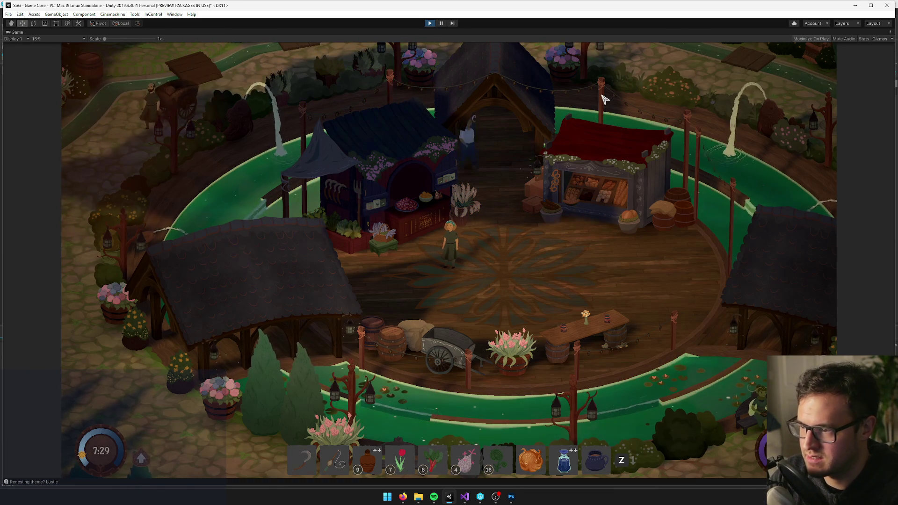
Restore normal speed with settimescale 1 and start talking to Kavita at her seed stall
key("grave")
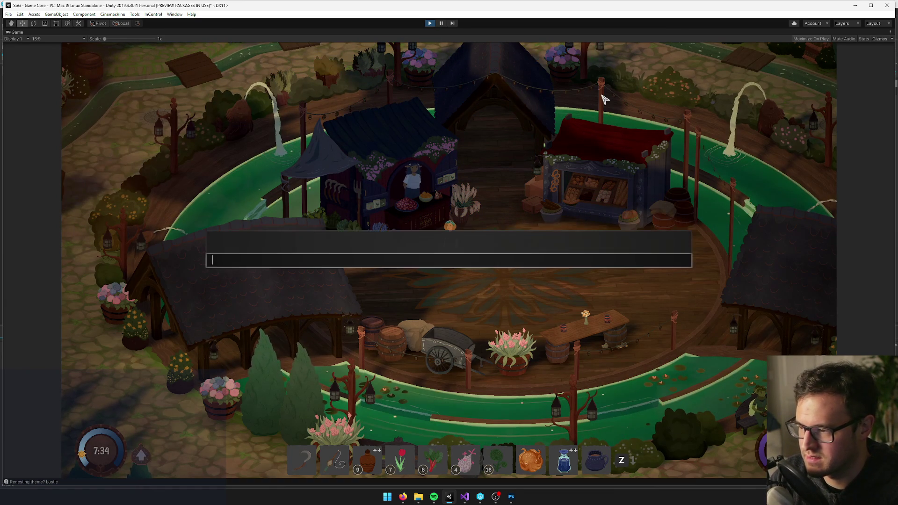
type("settimescale 1")
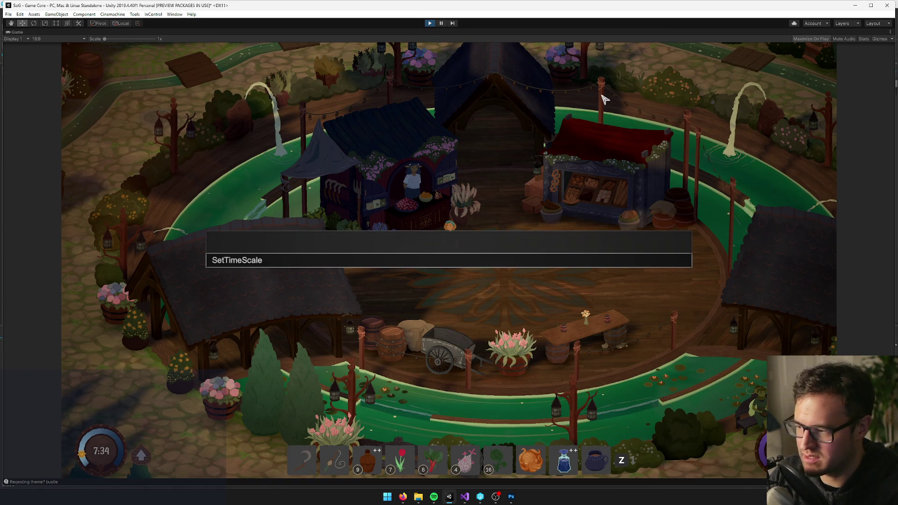
key("Return")
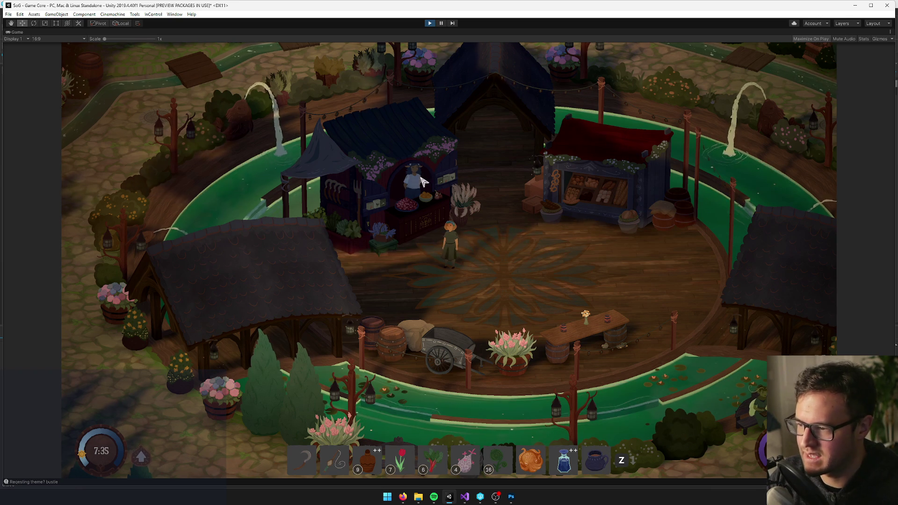
left_click(416, 180)
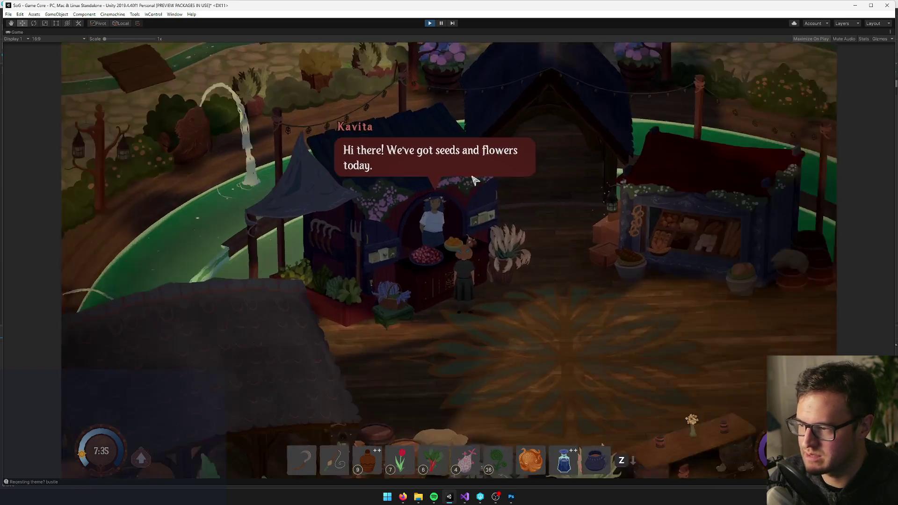
left_click(473, 180)
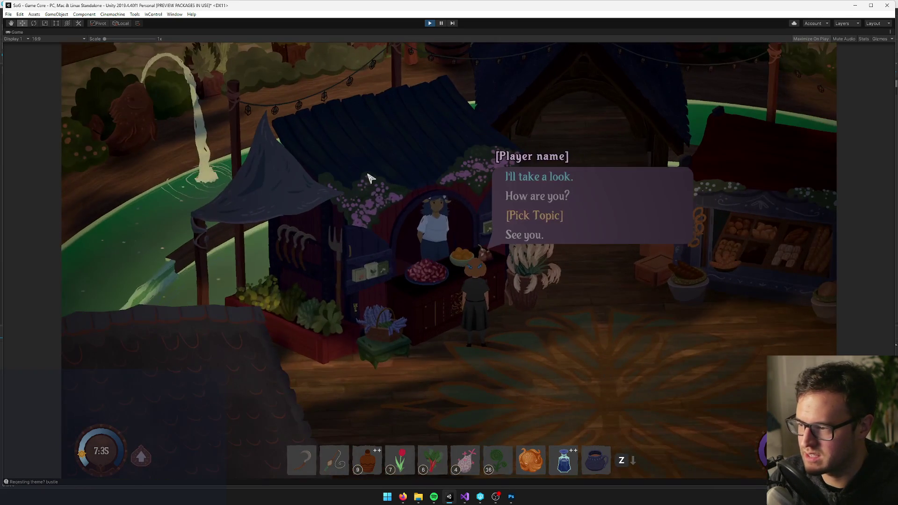
Browse Kavita's summer seed stock, such as Cocoa Seeds 65 and Sprinkler Plant 120, then exit Play mode
left_click(542, 181)
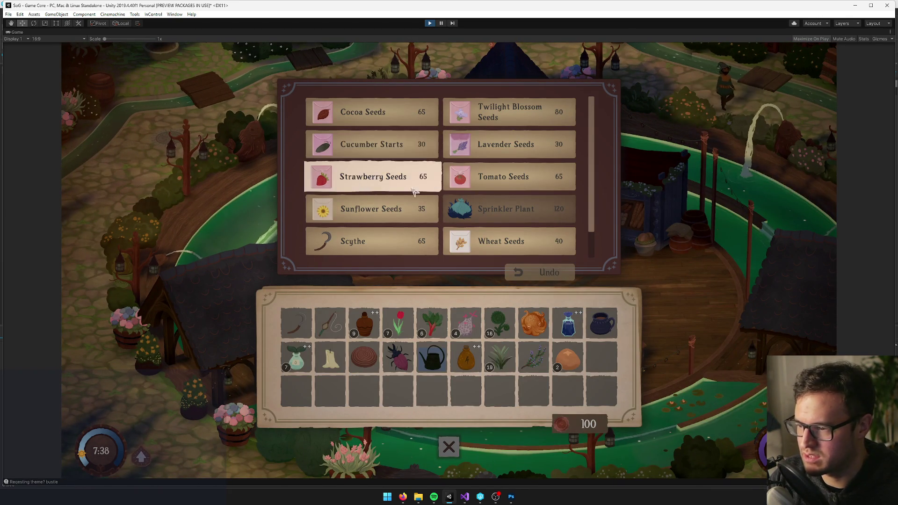
scroll(374, 216, "down", 1)
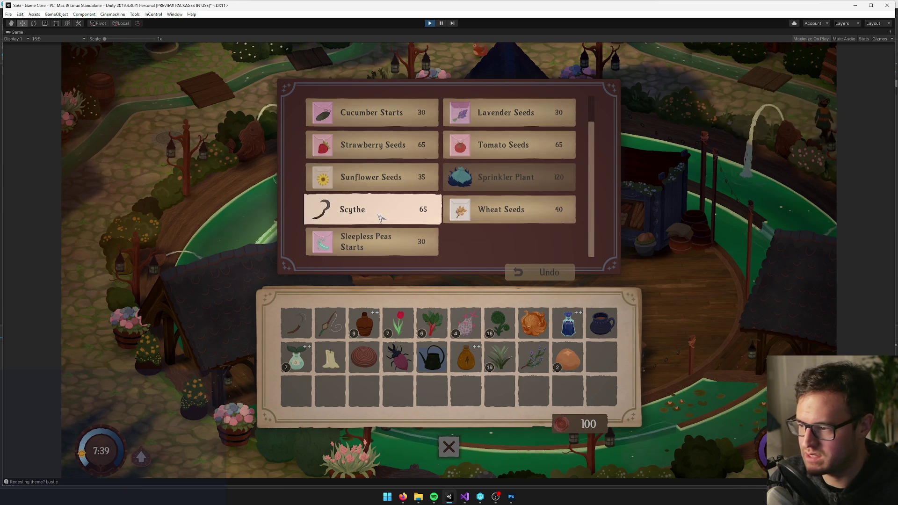
scroll(402, 214, "up", 1)
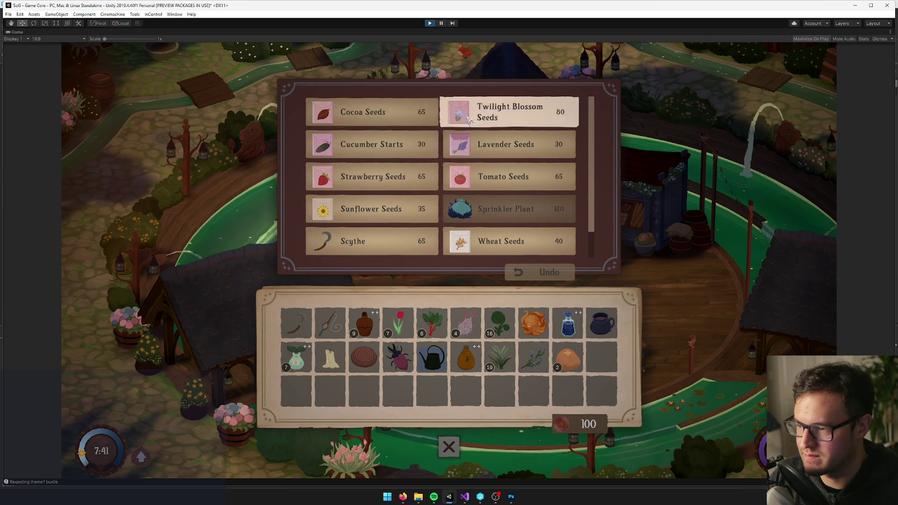
scroll(503, 131, "down", 1)
scroll(499, 168, "up", 1)
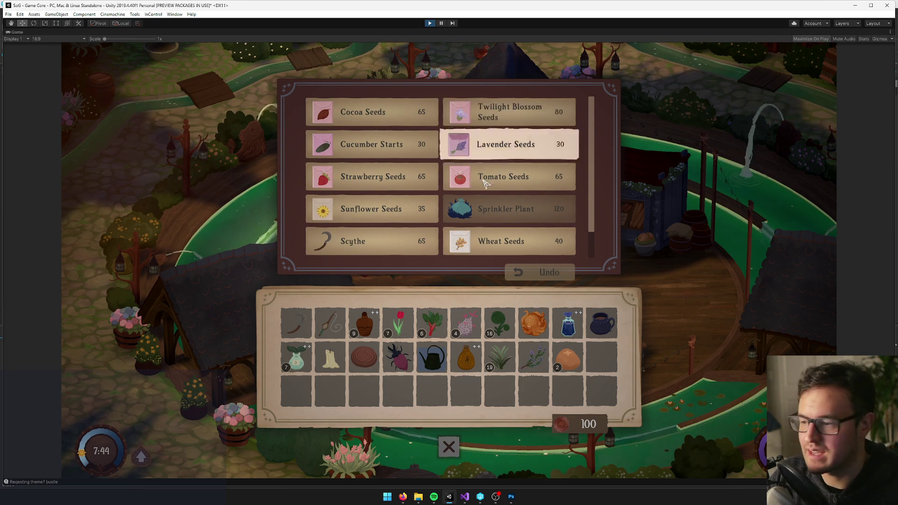
left_click(430, 23)
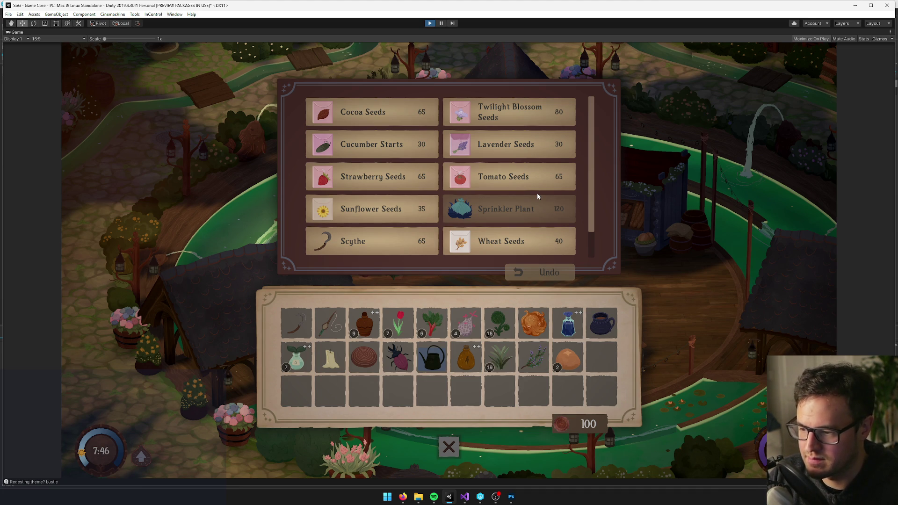
key("ctrl+p")
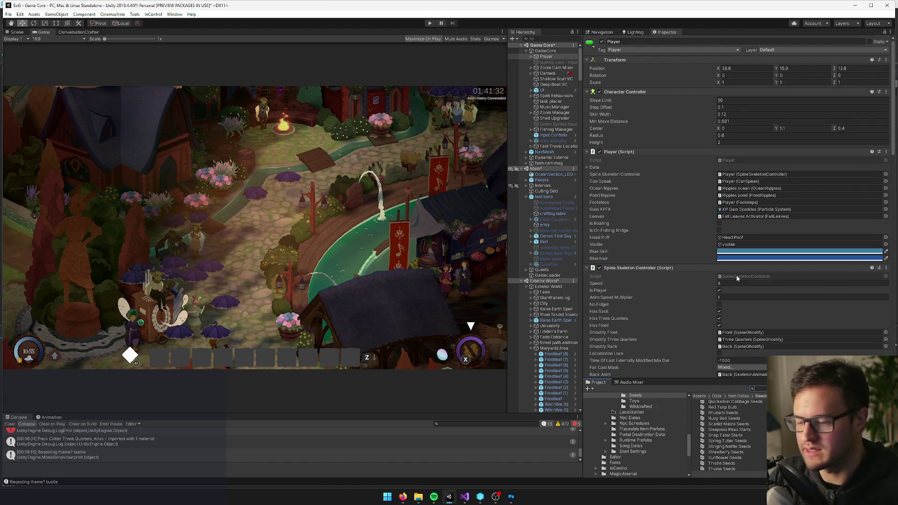
Find 'kavita' in the Project window and scroll her shop item sets to ping Twilight Blossom Seeds
type("kavita")
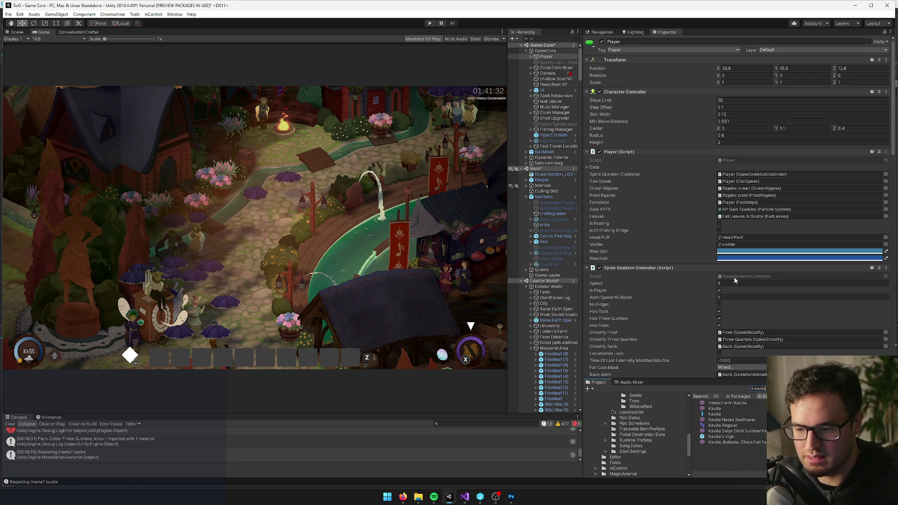
left_click(713, 414)
scroll(754, 212, "down", 3)
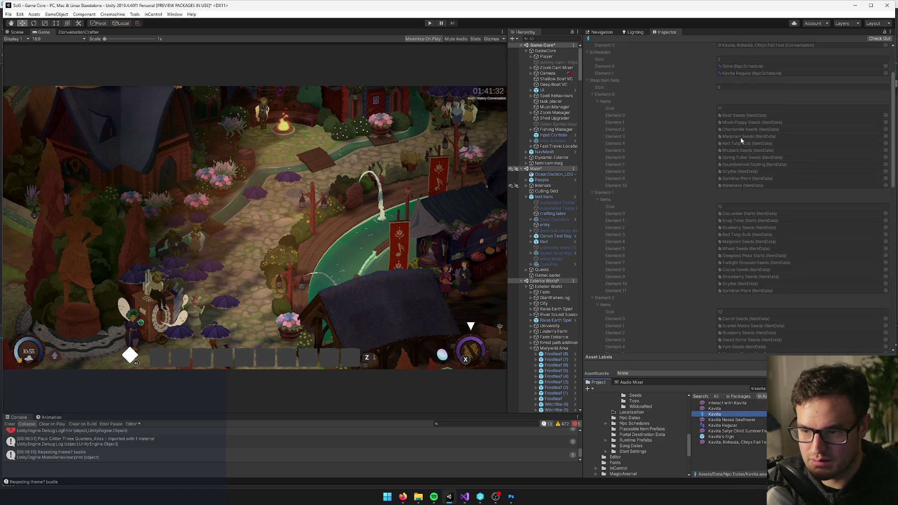
scroll(745, 227, "down", 3)
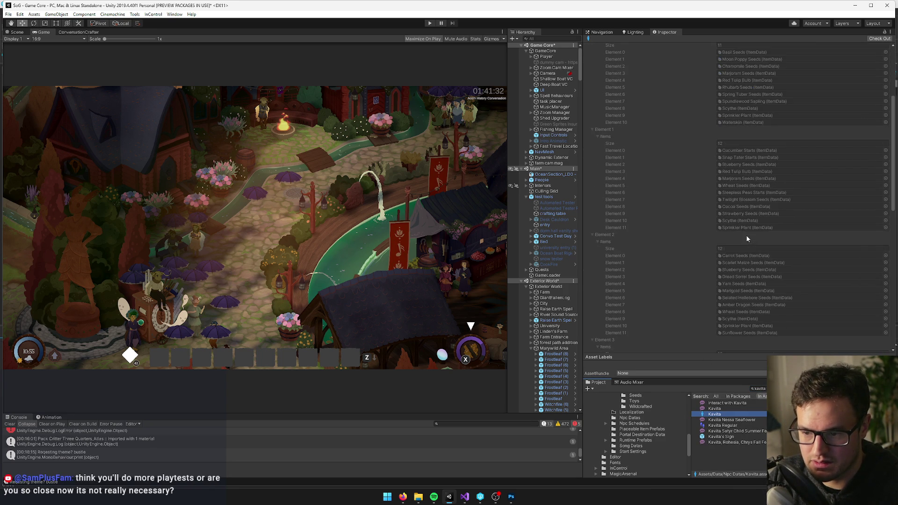
scroll(733, 269, "down", 3)
scroll(733, 268, "down", 3)
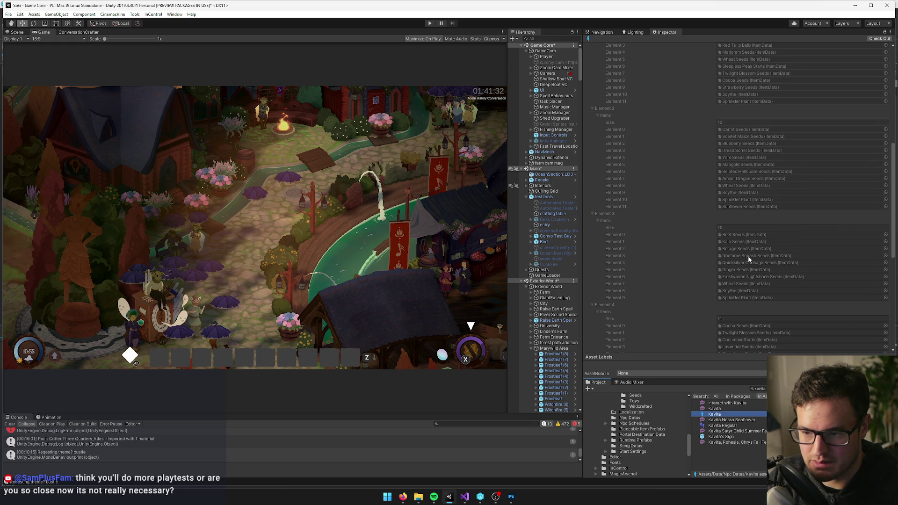
scroll(740, 260, "down", 3)
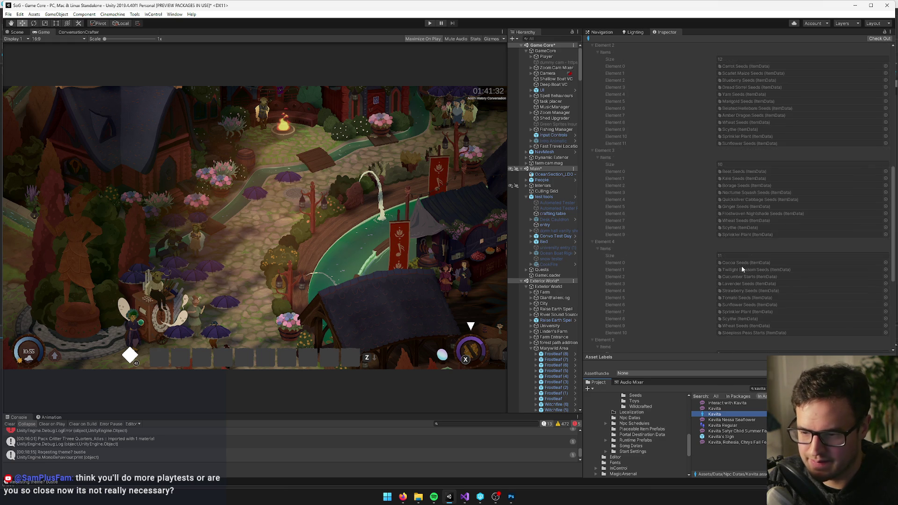
left_click(732, 270)
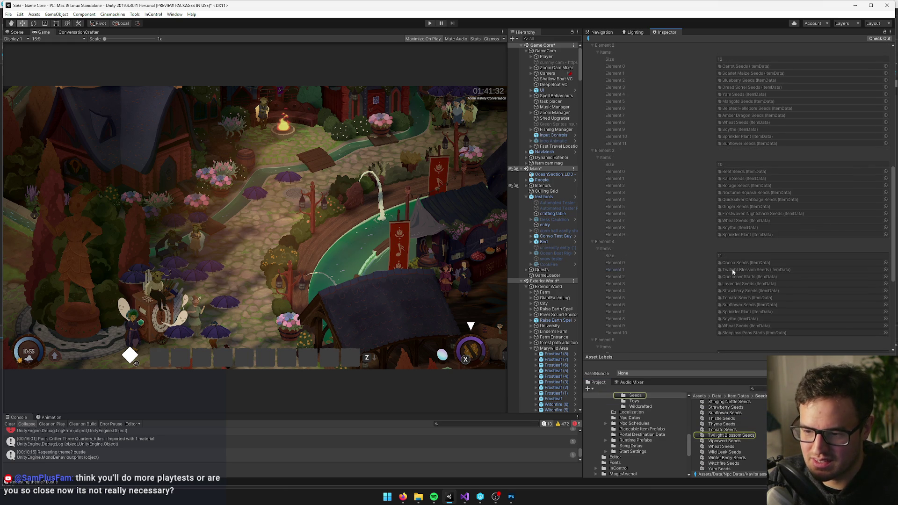
scroll(692, 260, "up", 15)
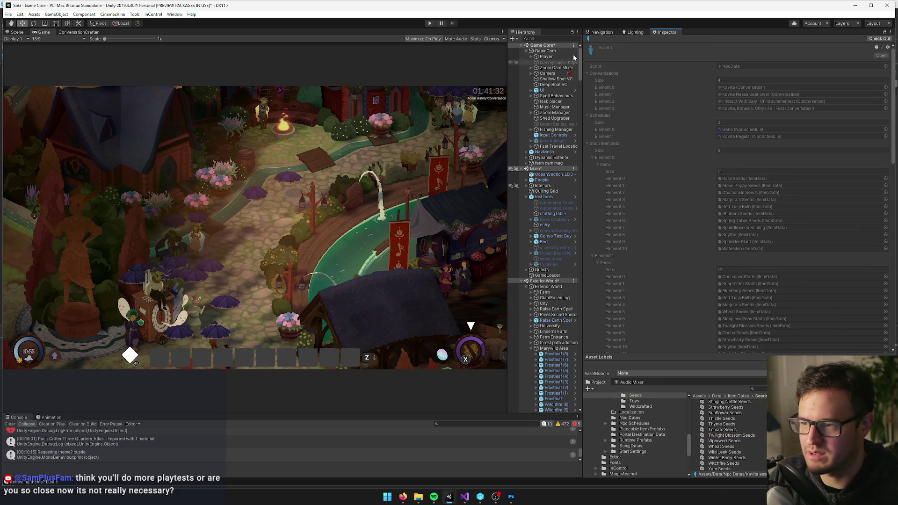
left_click(542, 38)
type("k")
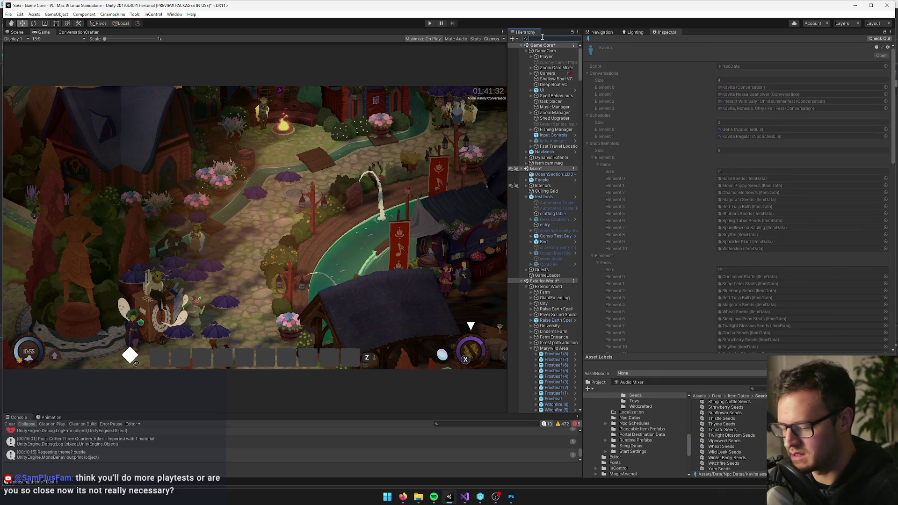
type("avit")
Select Kavita in the Hierarchy and inspect her Seasonal Shop Index elements, Element 1 being 4
left_click(536, 62)
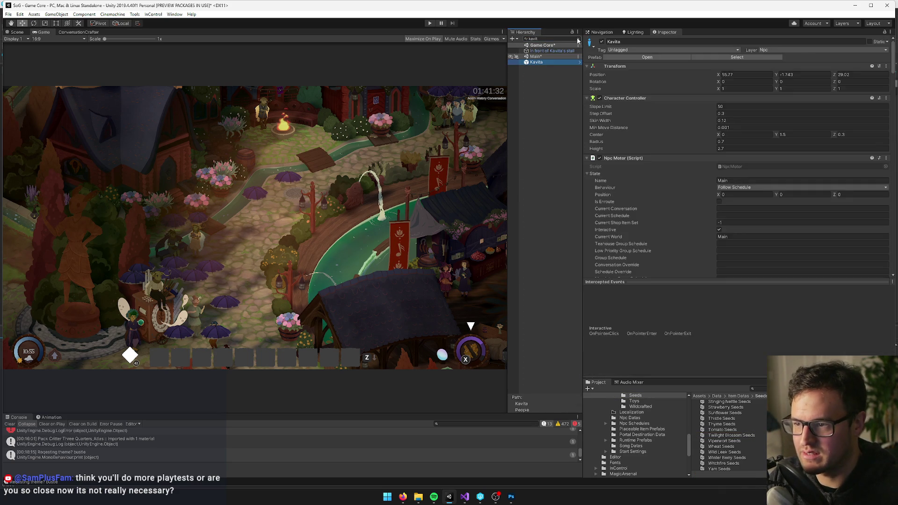
scroll(732, 133, "down", 5)
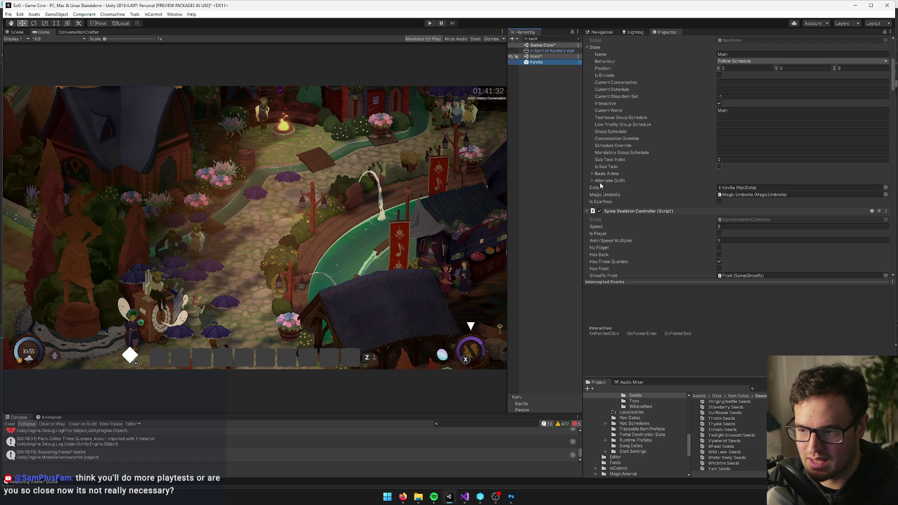
left_click_drag(893, 80, 897, 222)
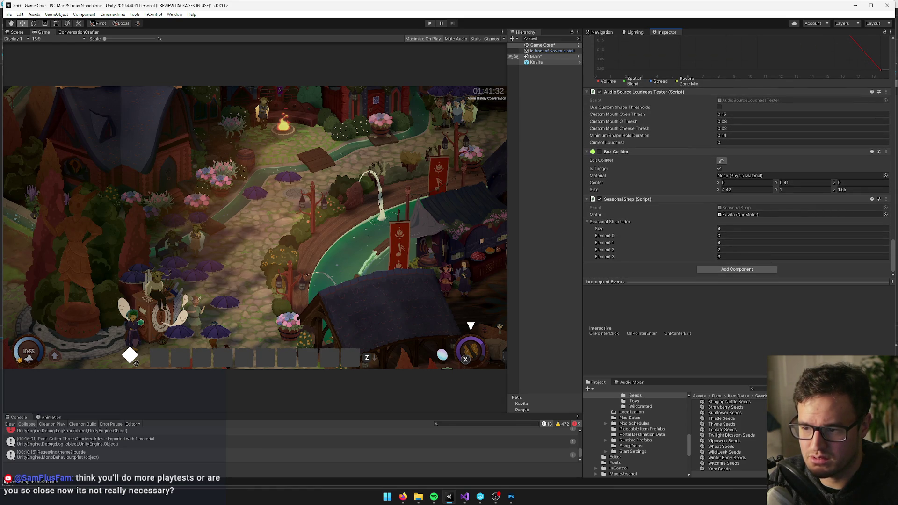
left_click(720, 236)
left_click(725, 244)
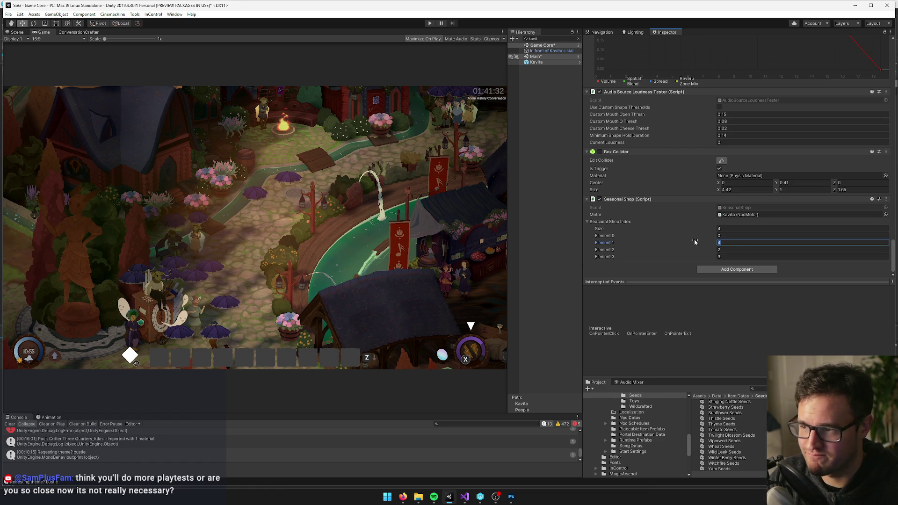
Glance at the playtest notes spreadsheet, then minimize Firefox
mouse_move(402, 497)
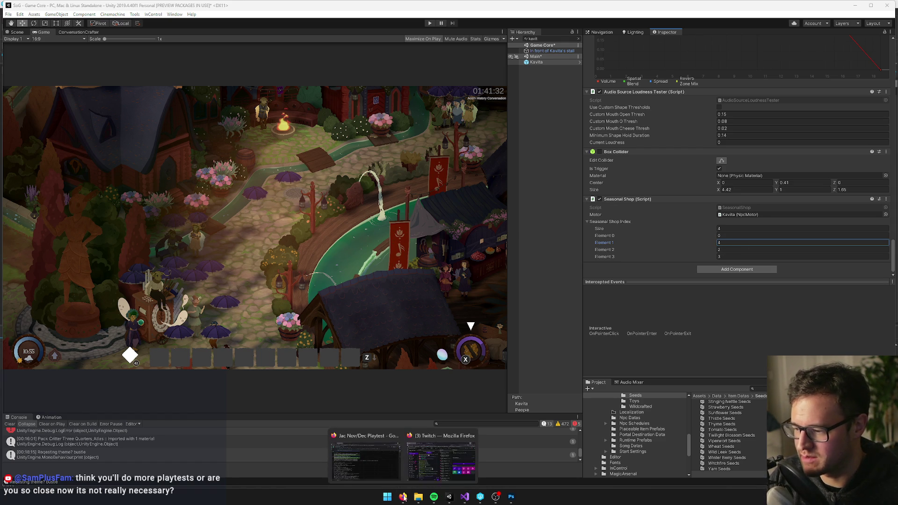
left_click(387, 458)
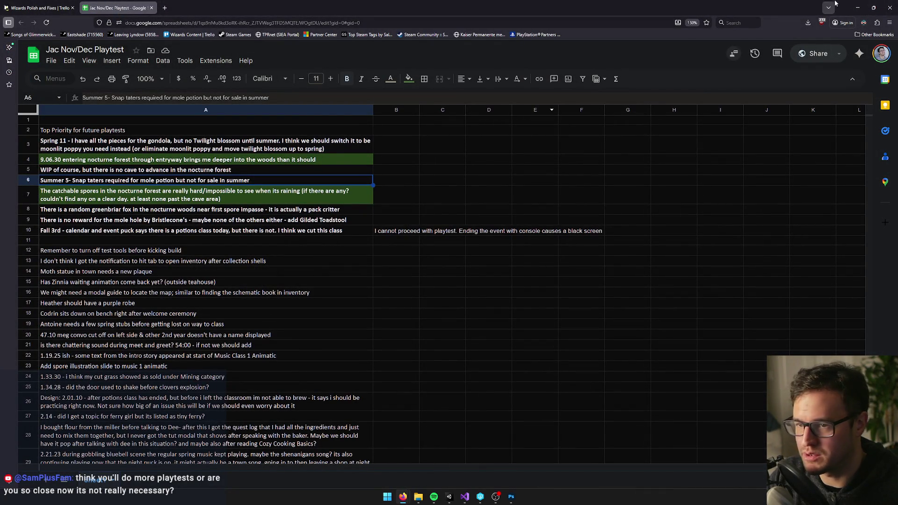
left_click(854, 4)
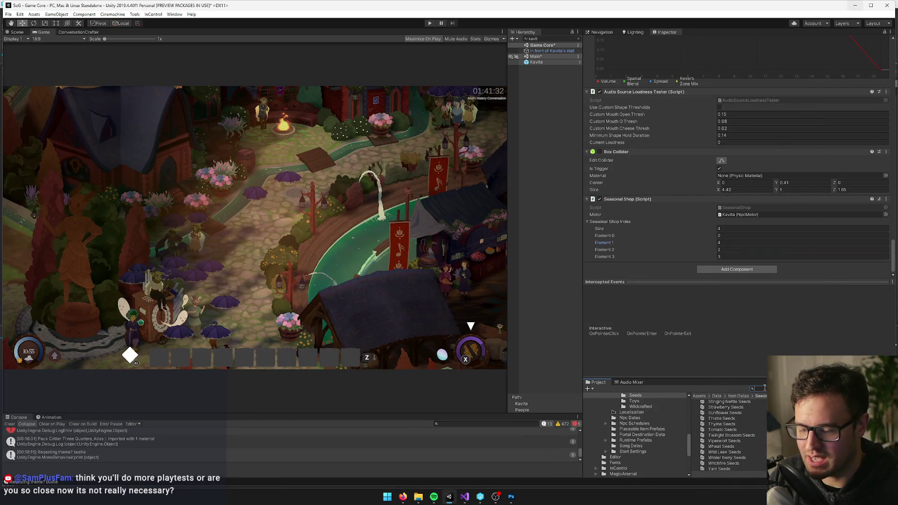
type("kavit")
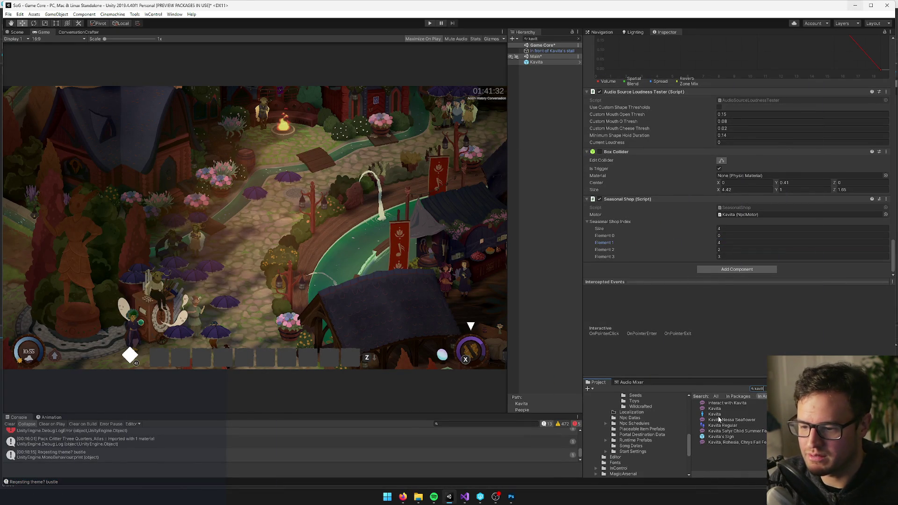
left_click(717, 414)
scroll(747, 248, "up", 5)
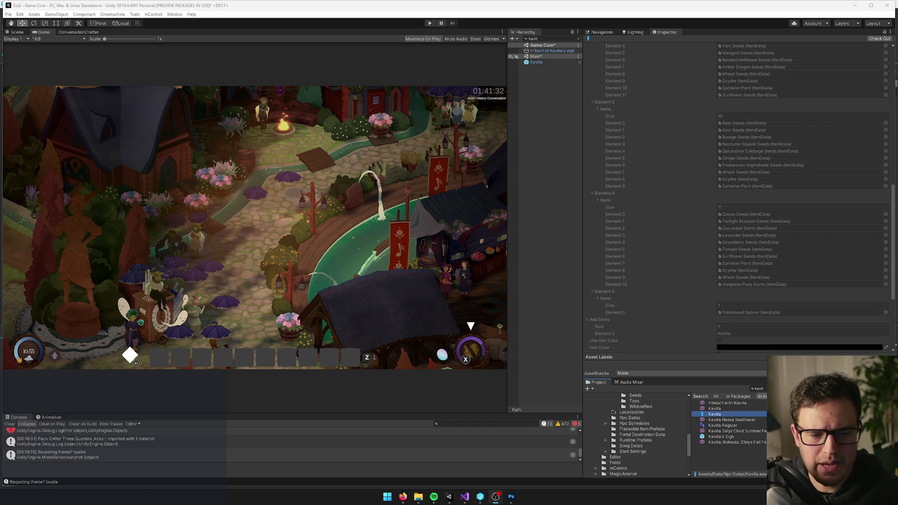
mouse_move(403, 496)
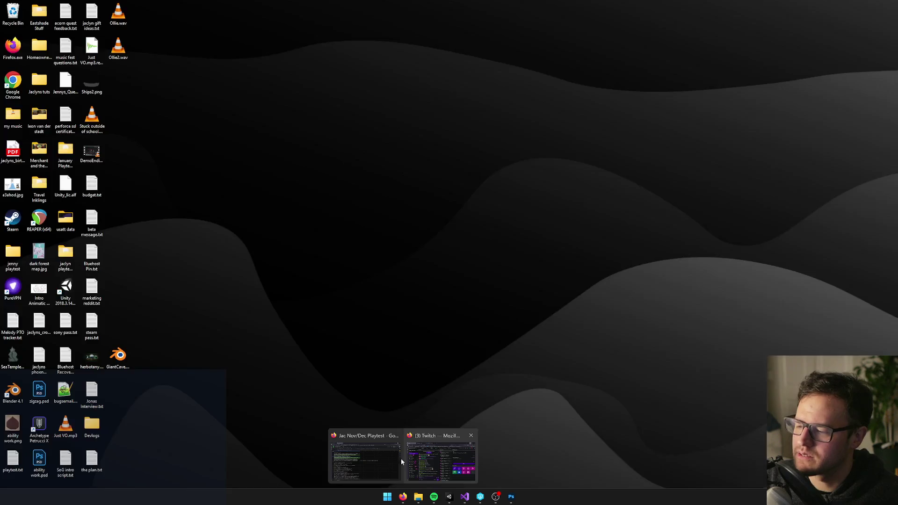